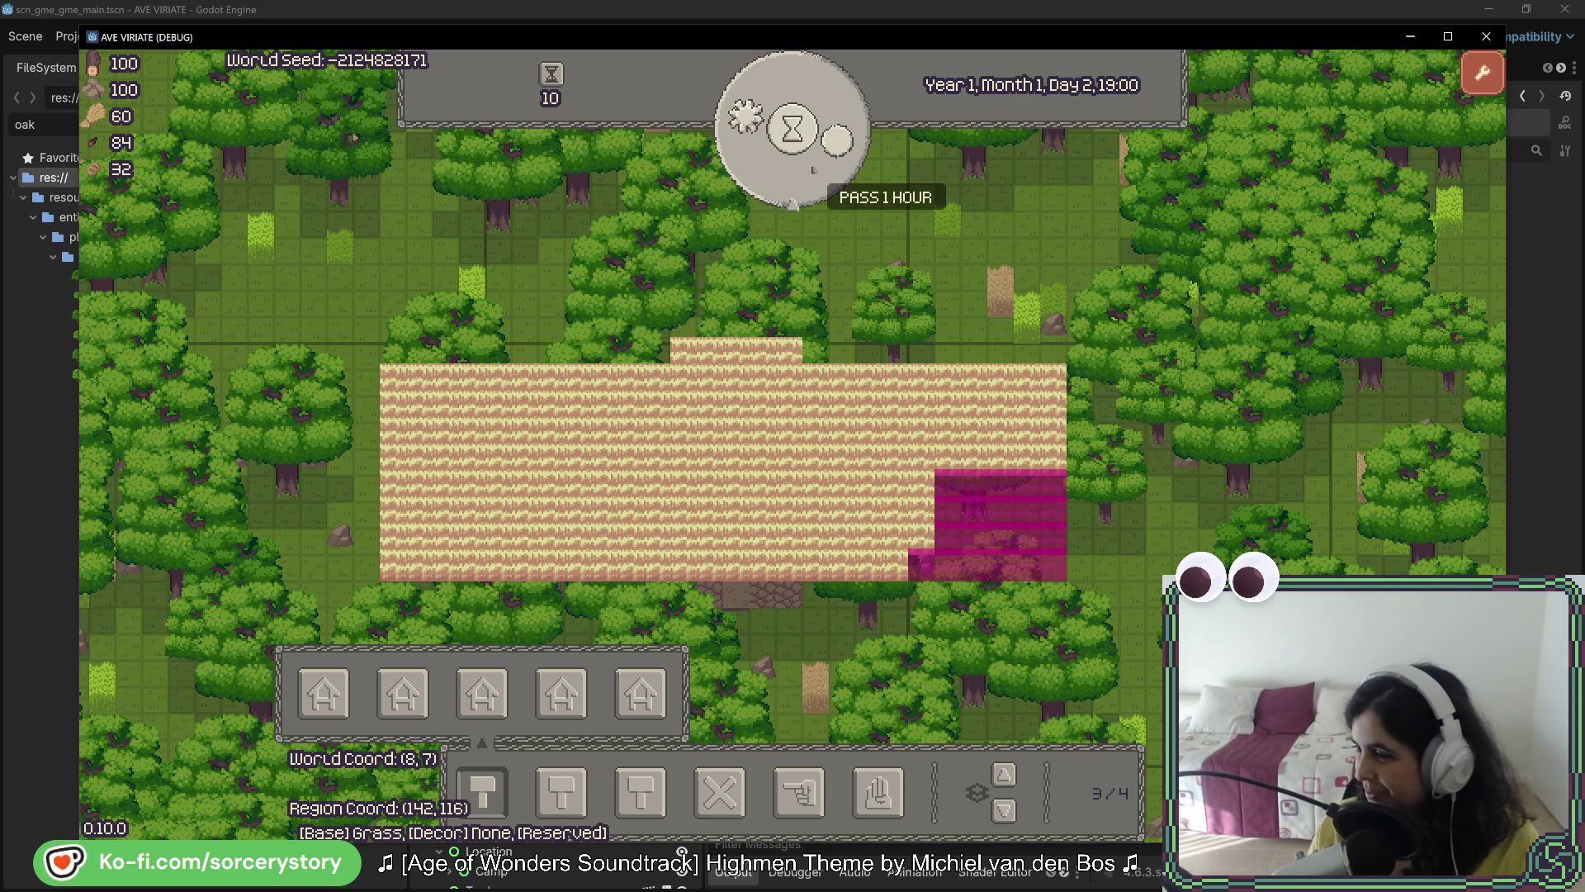
Step: Pass two hours on the PASS 1 HOUR dial to advance the game clock into the night
left_click(812, 168)
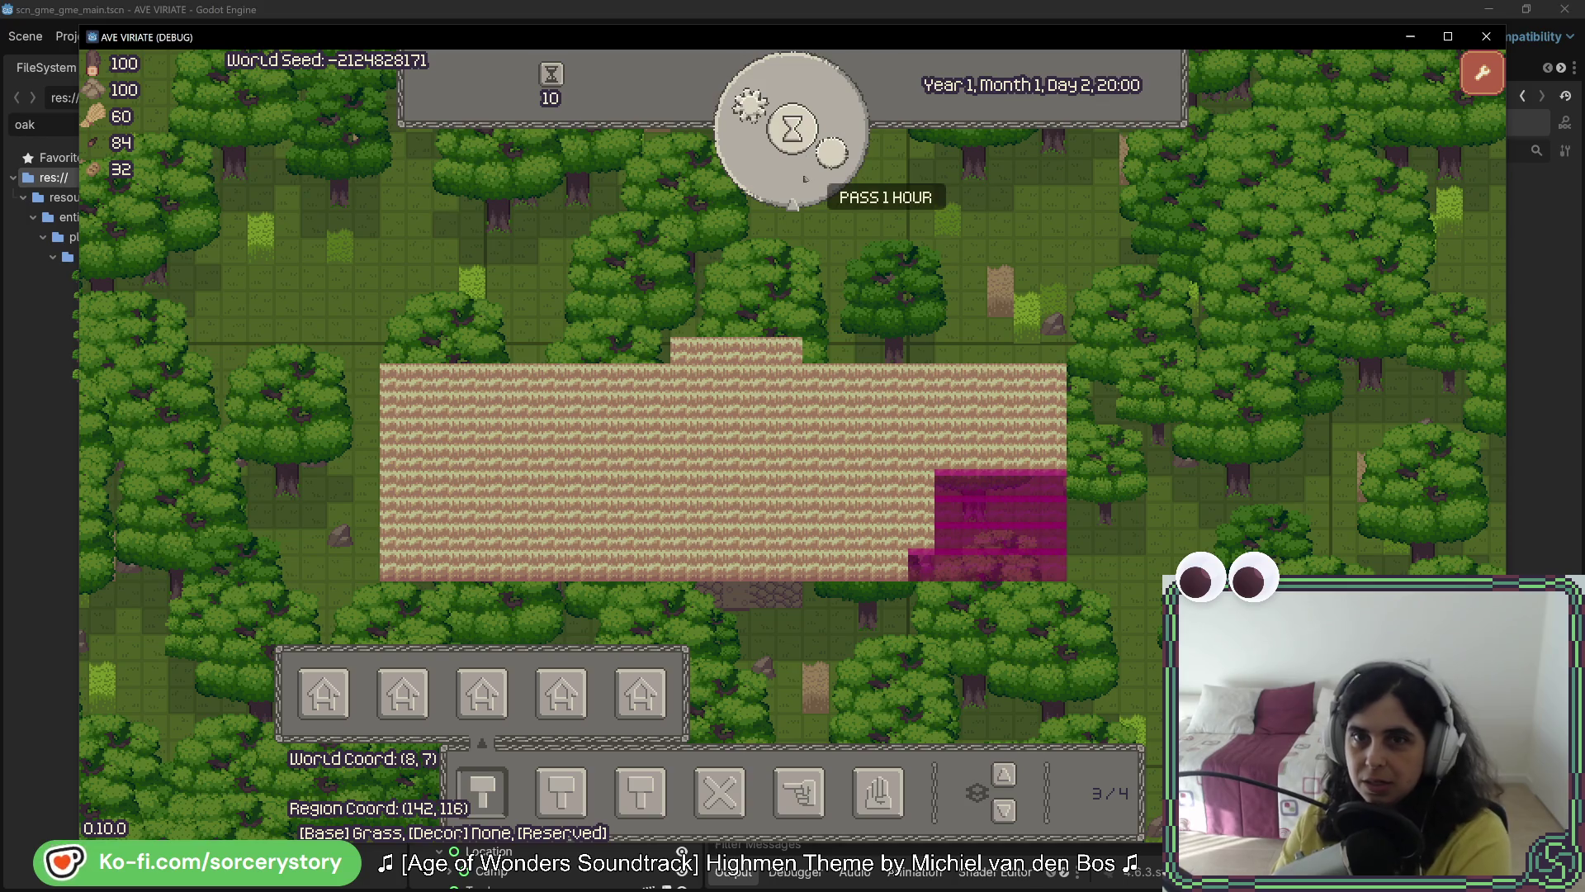
left_click(805, 179)
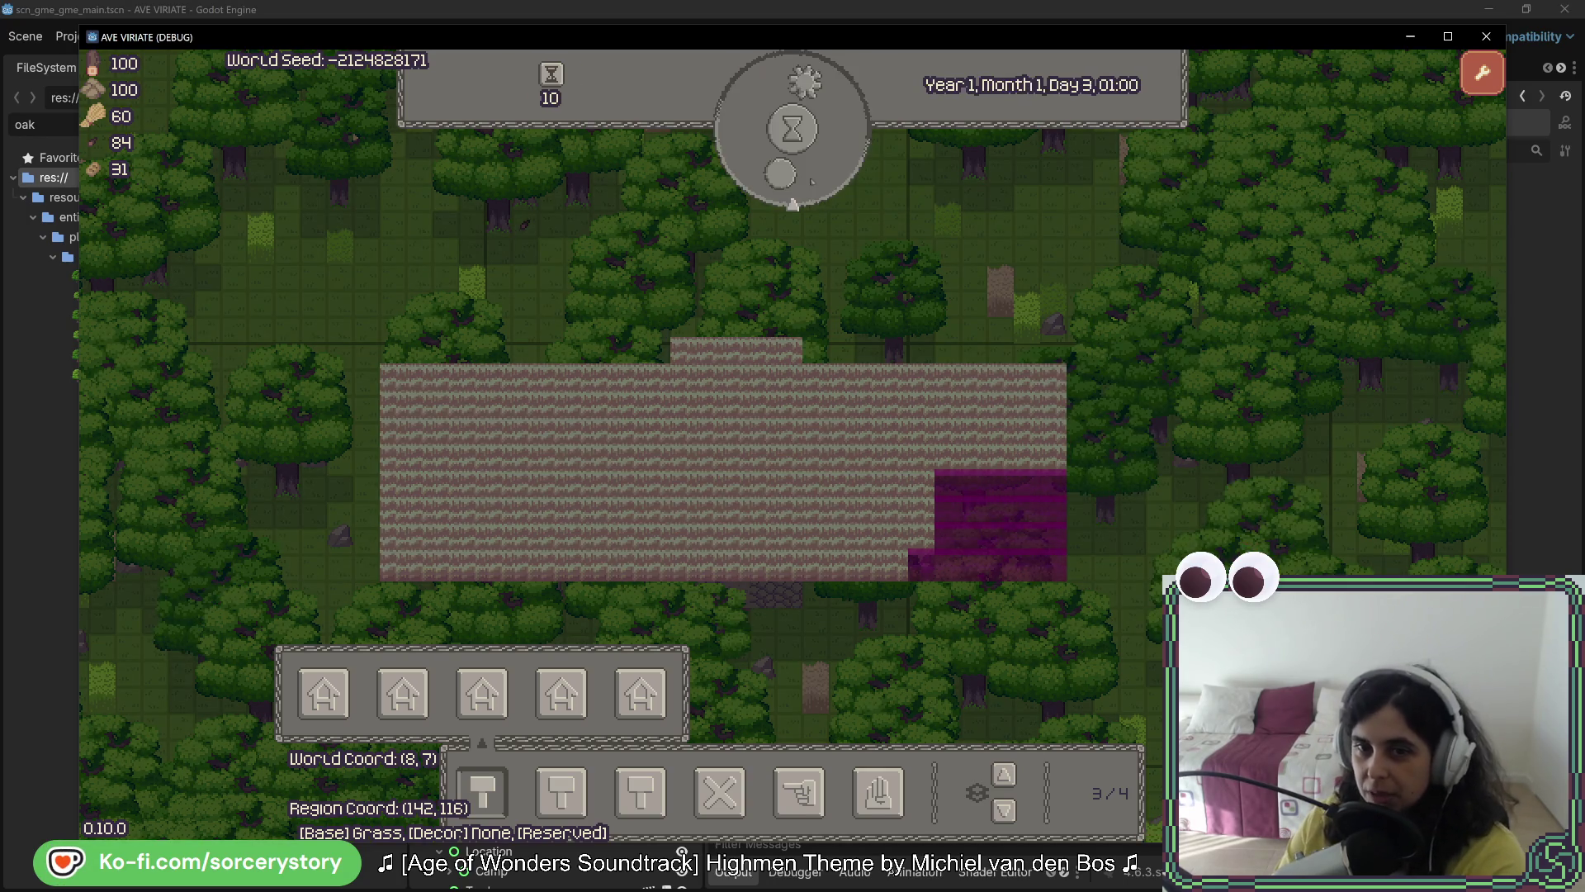
Step: Pass ten hours of game time toward the morning of Day 4
left_click(811, 180)
left_click(811, 180)
left_click(811, 180)
left_click(811, 180)
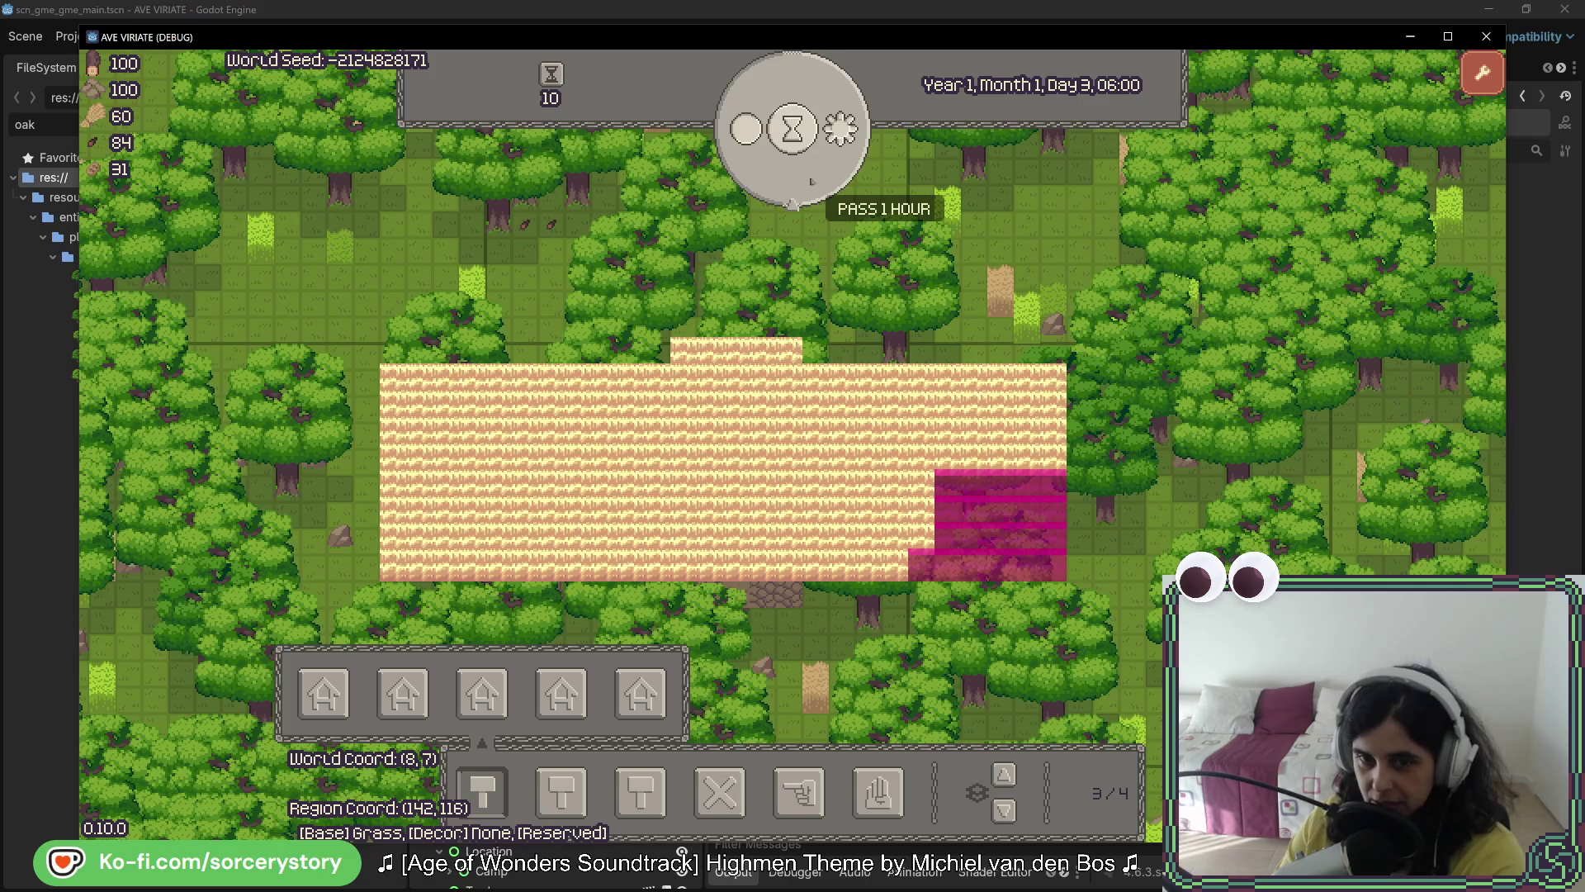
left_click(812, 180)
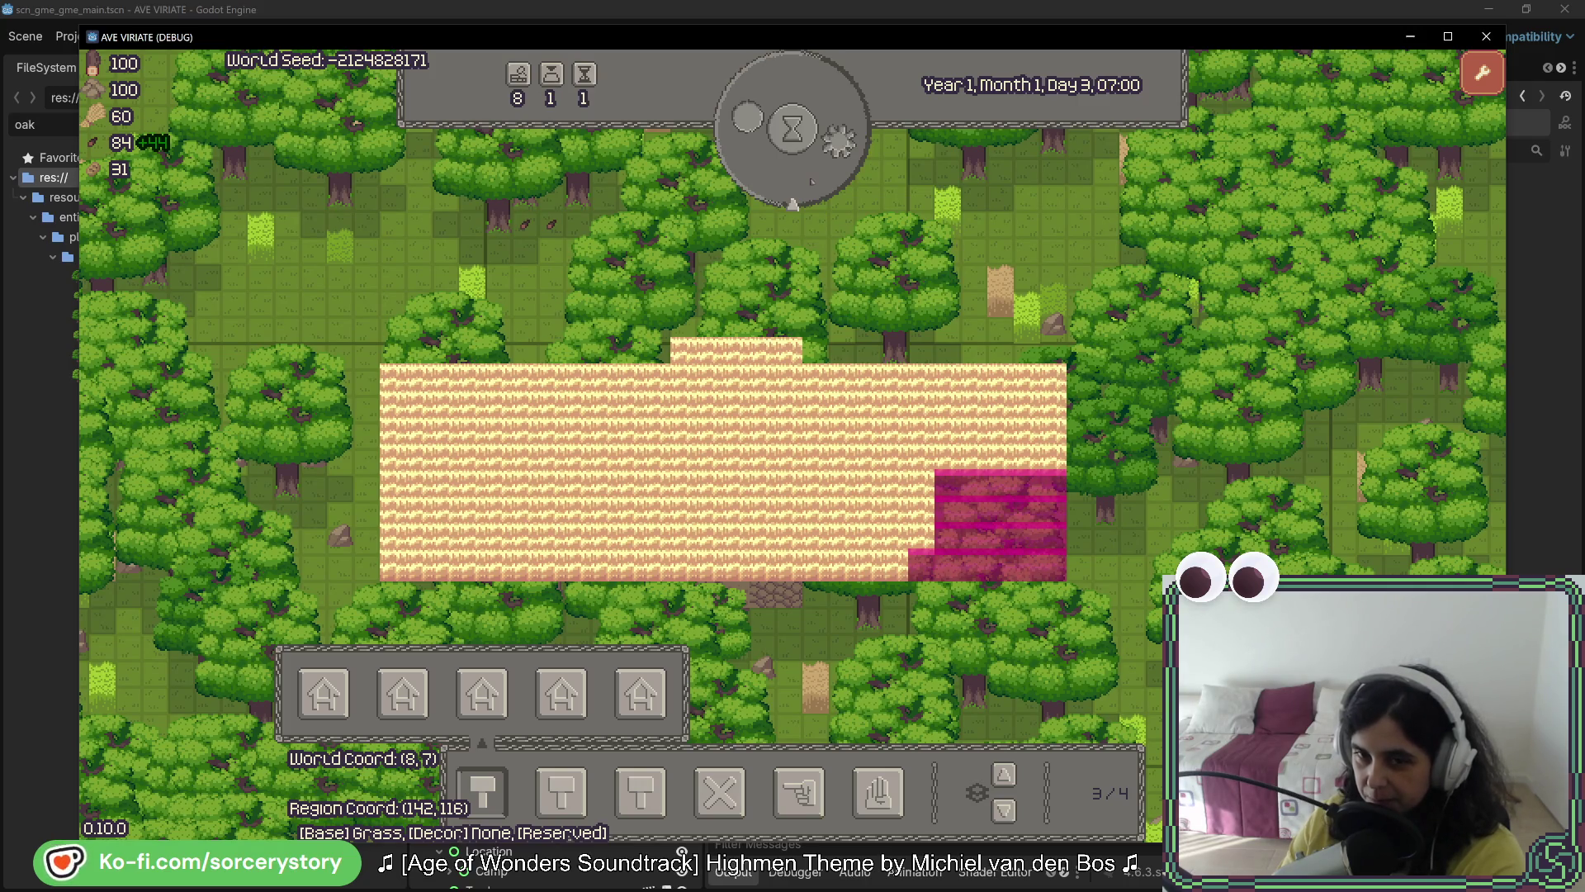
left_click(824, 205)
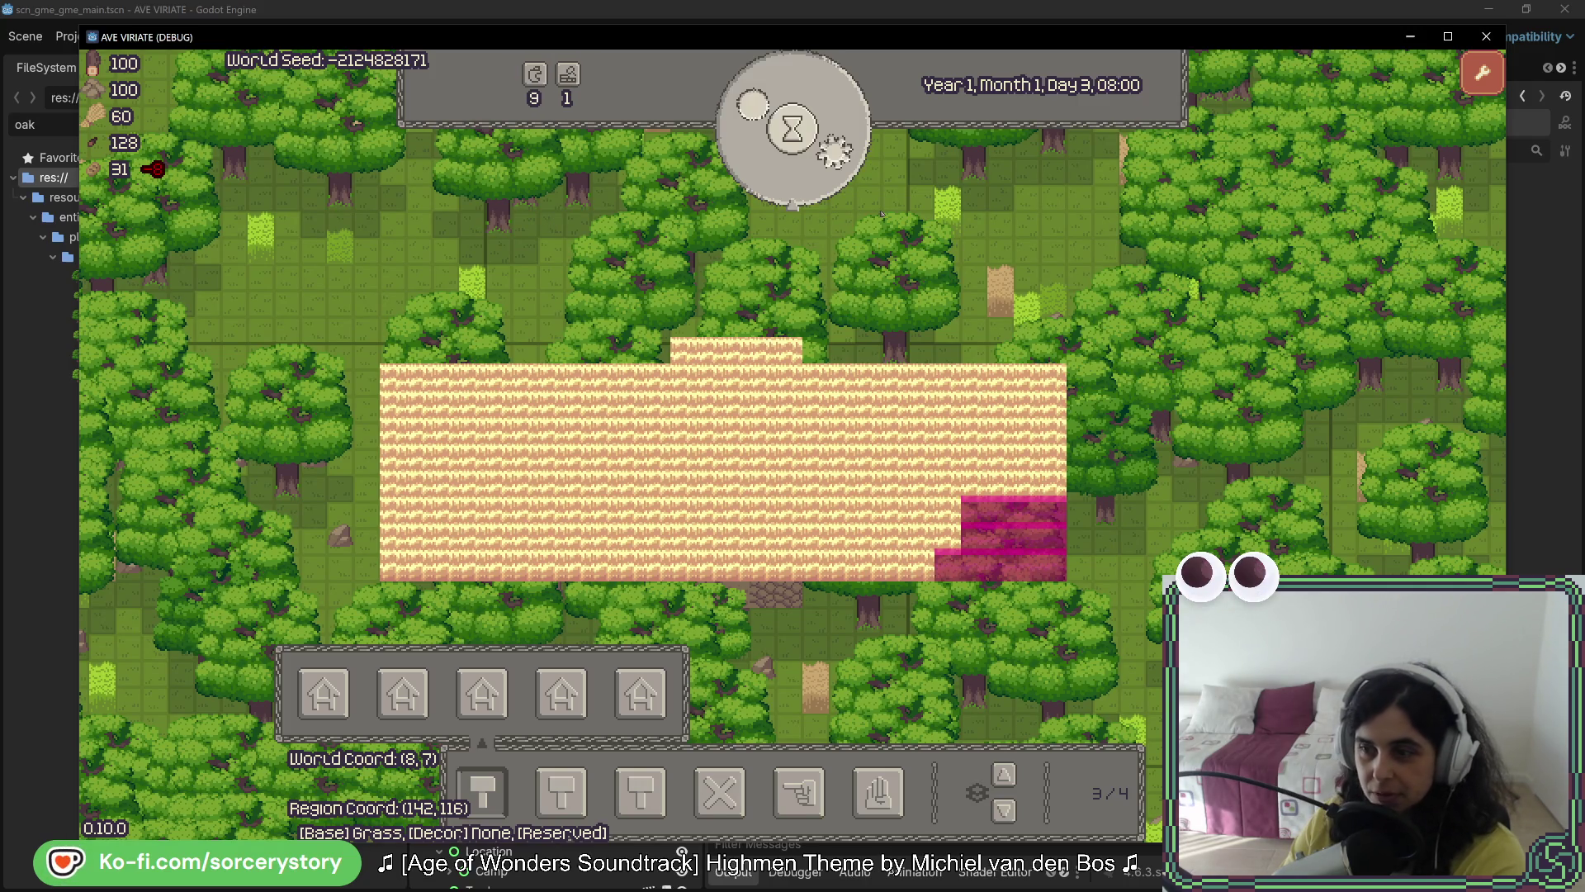
left_click(806, 183)
left_click(807, 184)
left_click(807, 184)
left_click(806, 183)
left_click(806, 183)
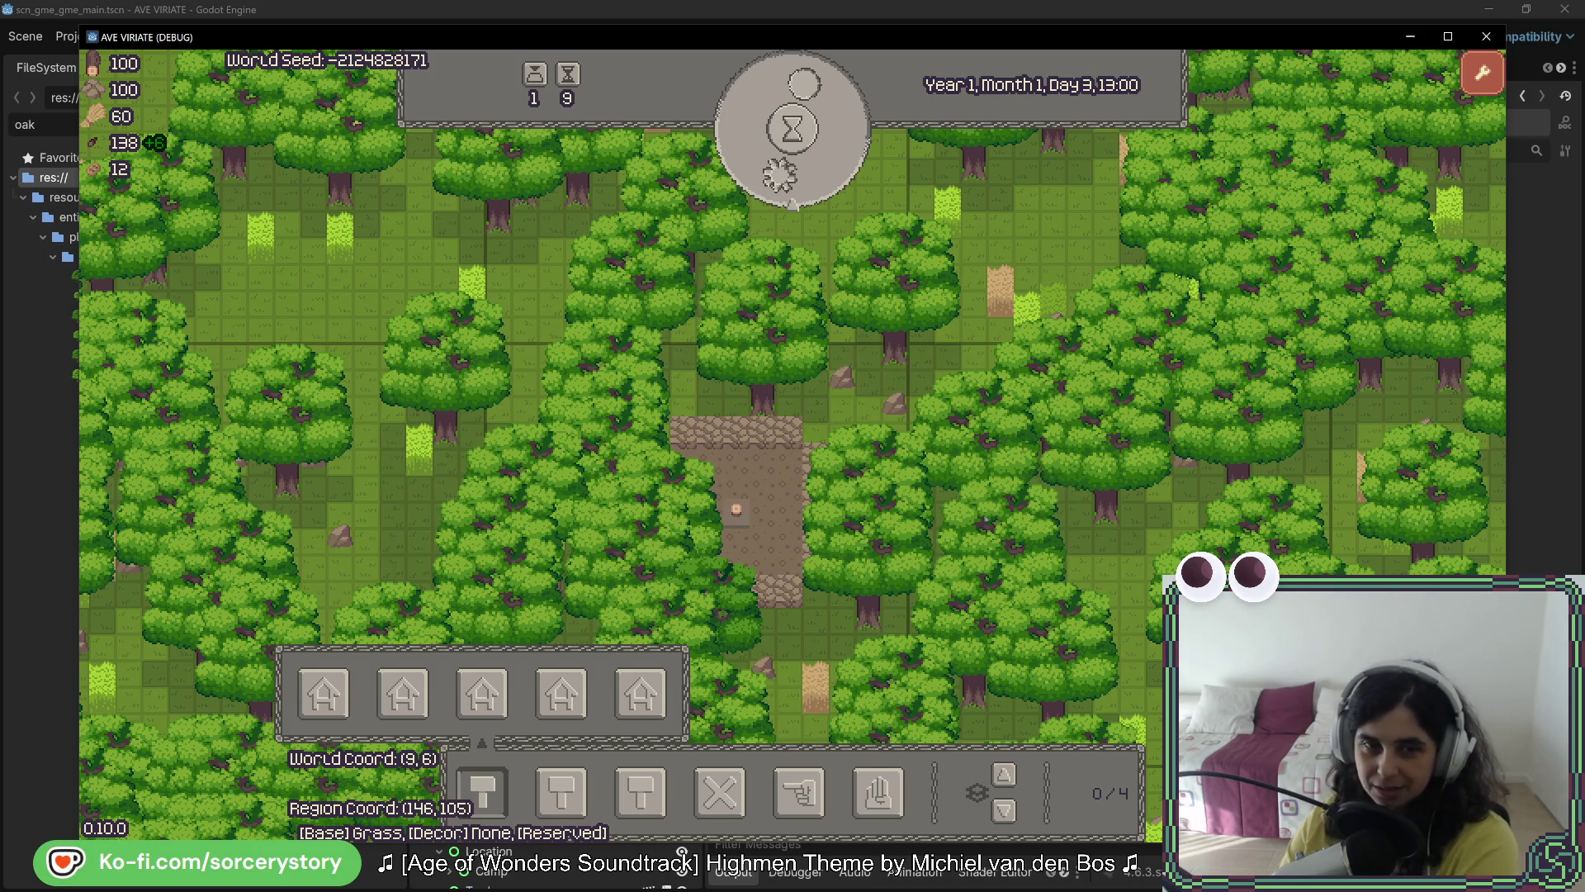
Step: Designate the forest beside the stone building for extraction with a box selection
key("s")
left_click(799, 793)
left_click(892, 697)
key("s")
left_click(487, 309)
key("s")
mouse_move(740, 225)
left_mouse_down()
mouse_move(847, 593)
mouse_move(1073, 572)
left_mouse_up()
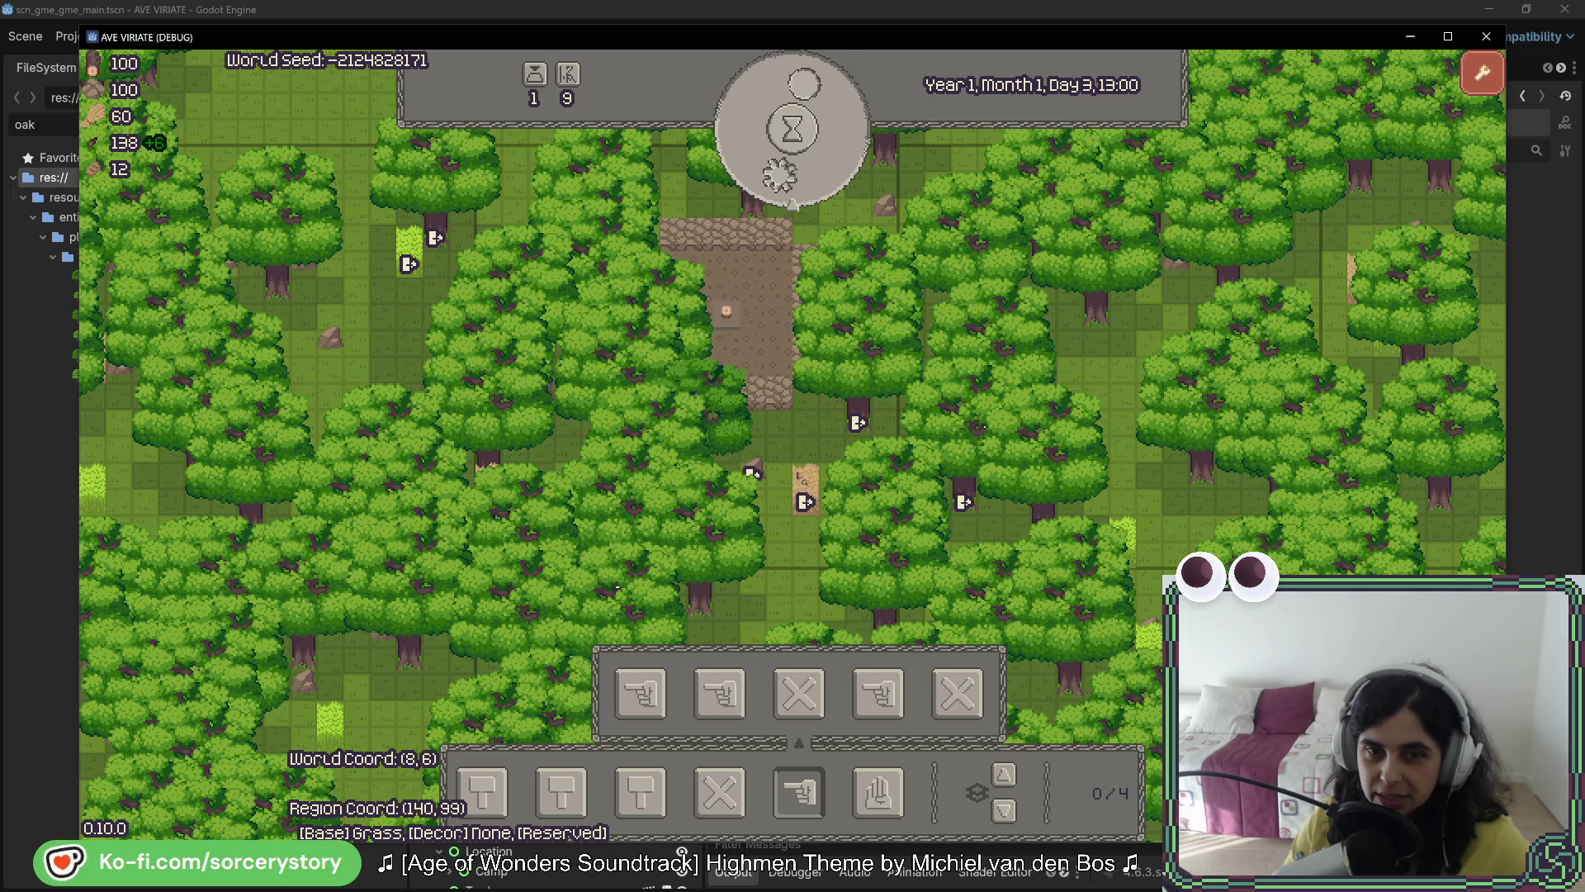
Step: Pass one more hour to Day 4, 09:00 and switch the view level to 3/4 to show the thatched roof
key("w")
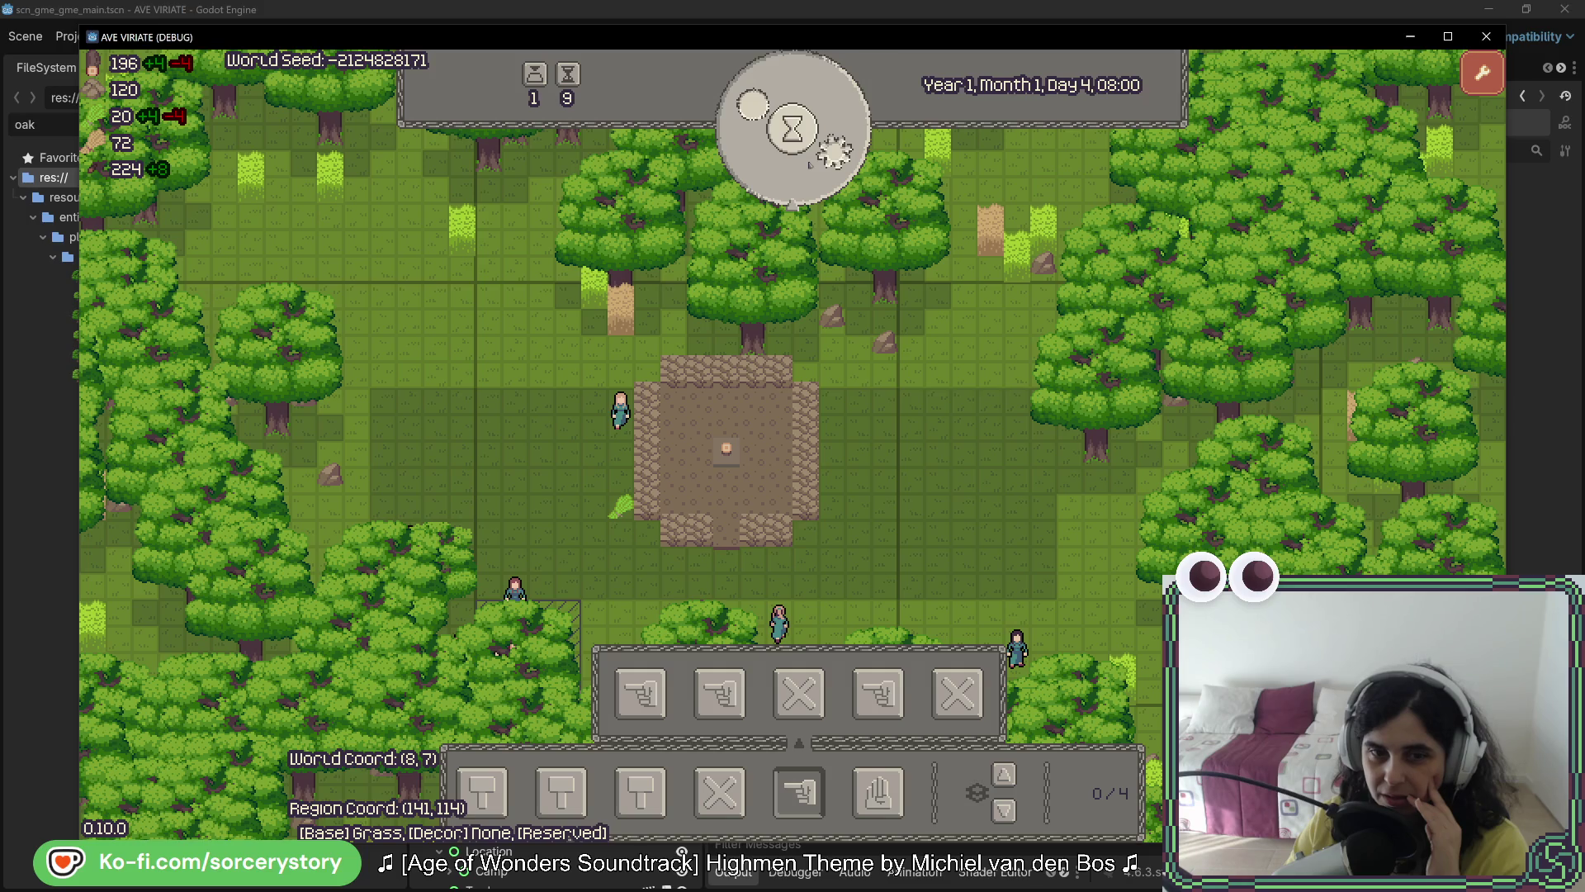
left_click(821, 161)
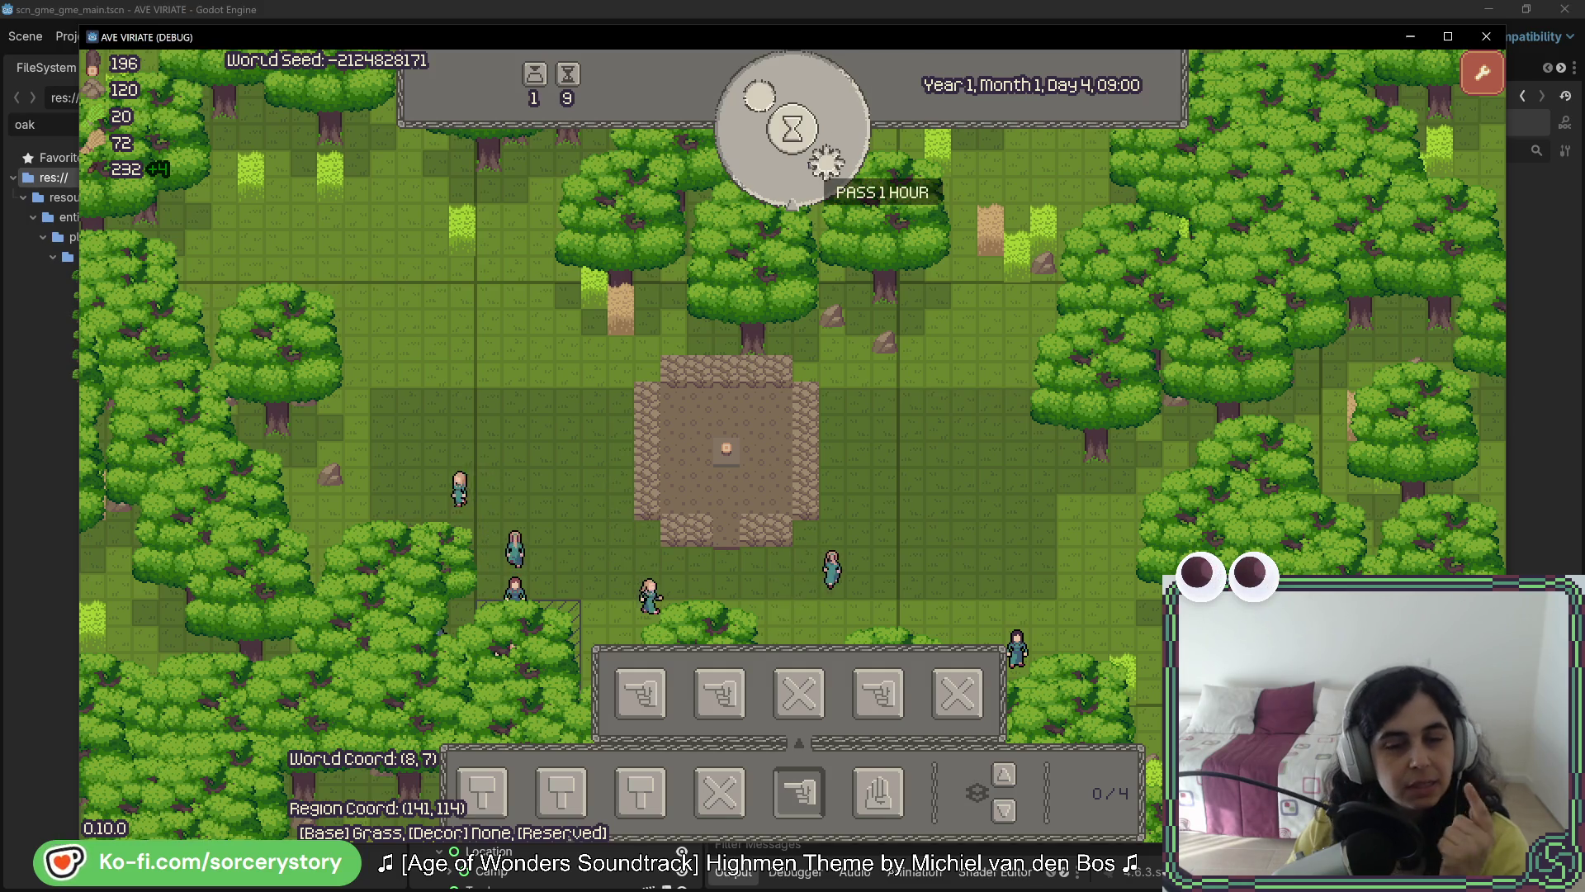
left_click(851, 512)
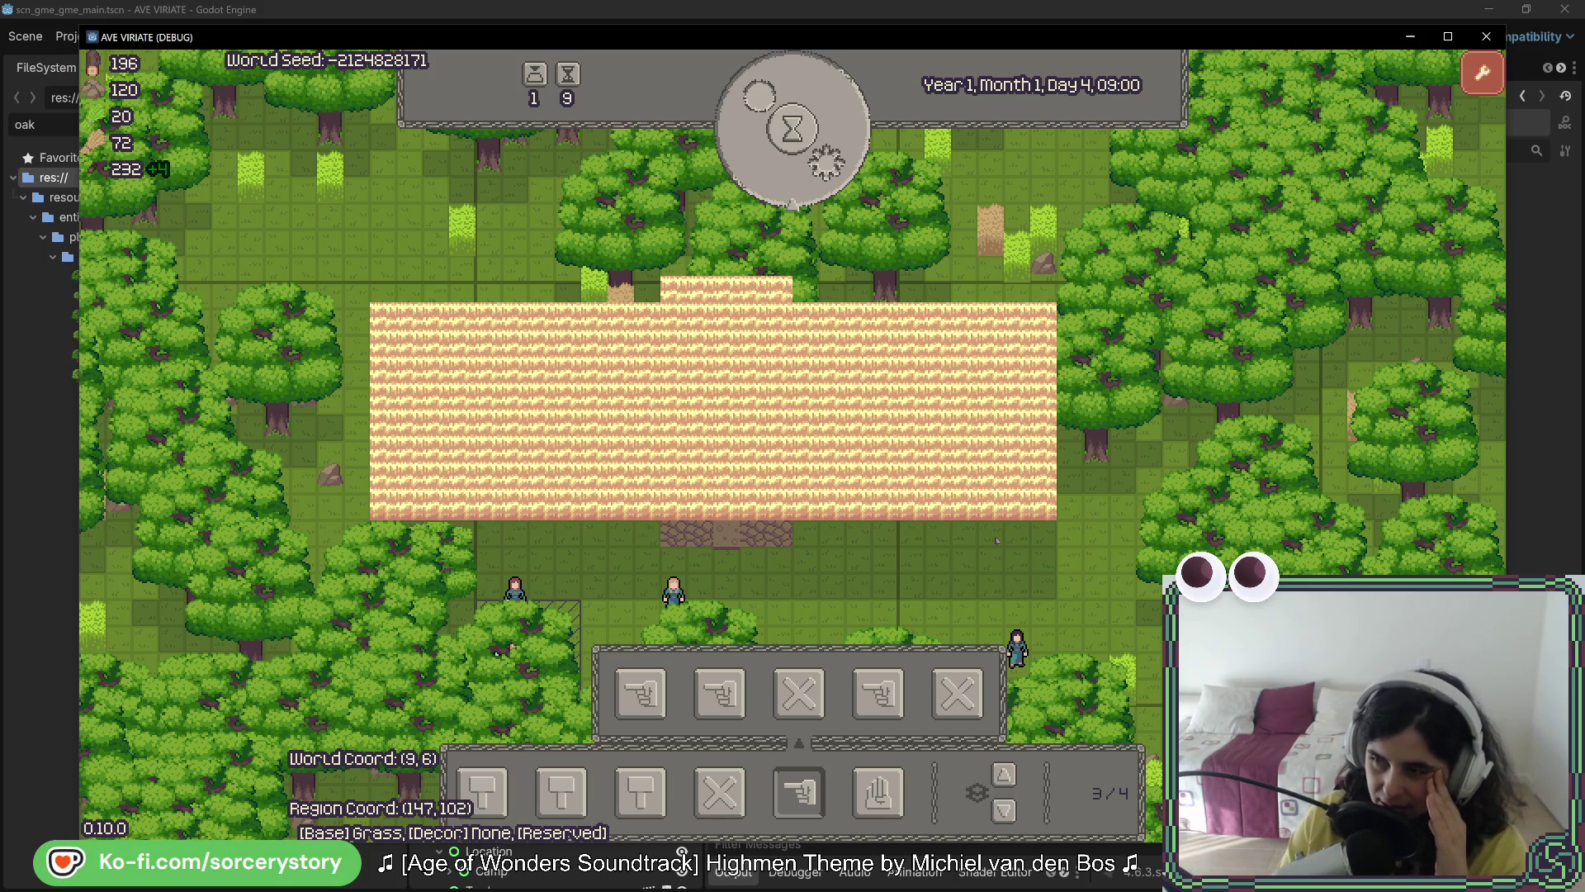
Step: Place a wooden pole beside the thatched building and pan the map around it
left_click(483, 792)
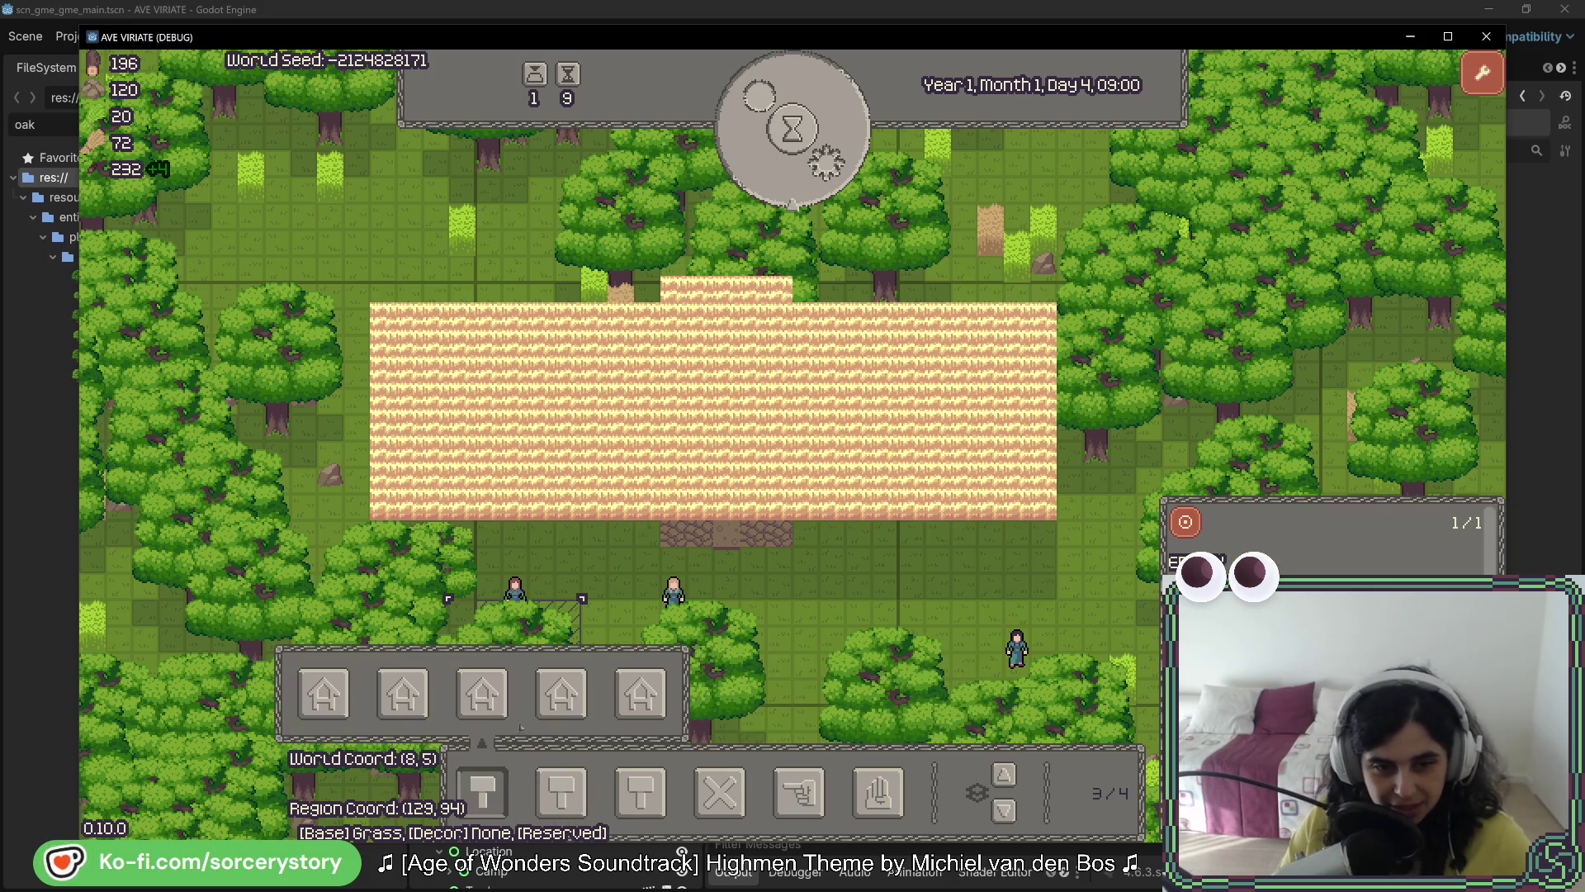
left_click(1046, 588)
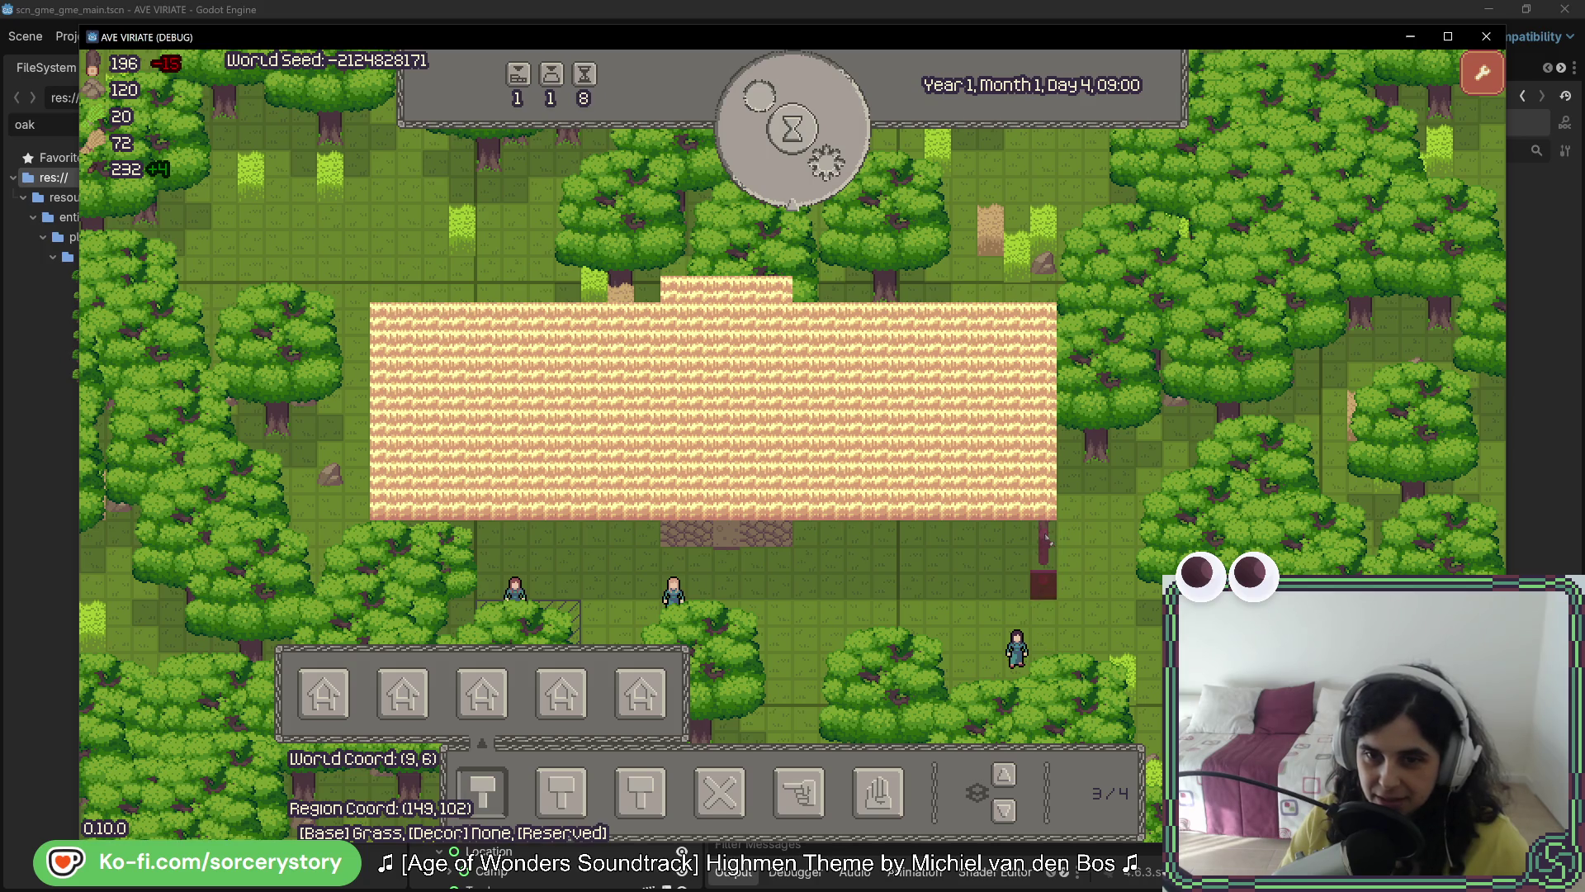
key("a")
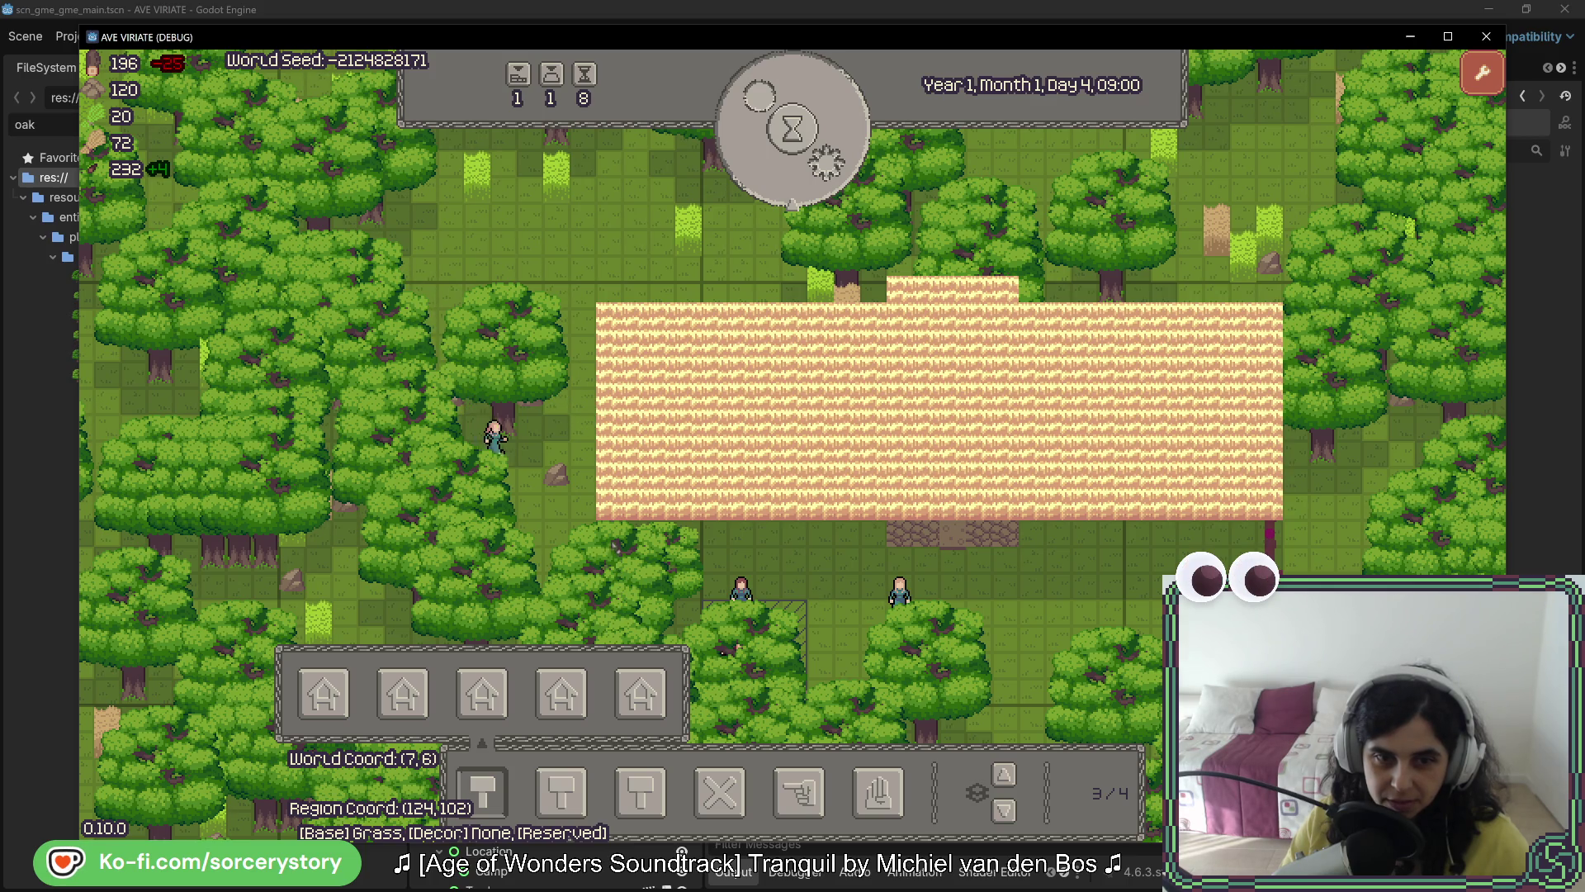
key("s")
key("d")
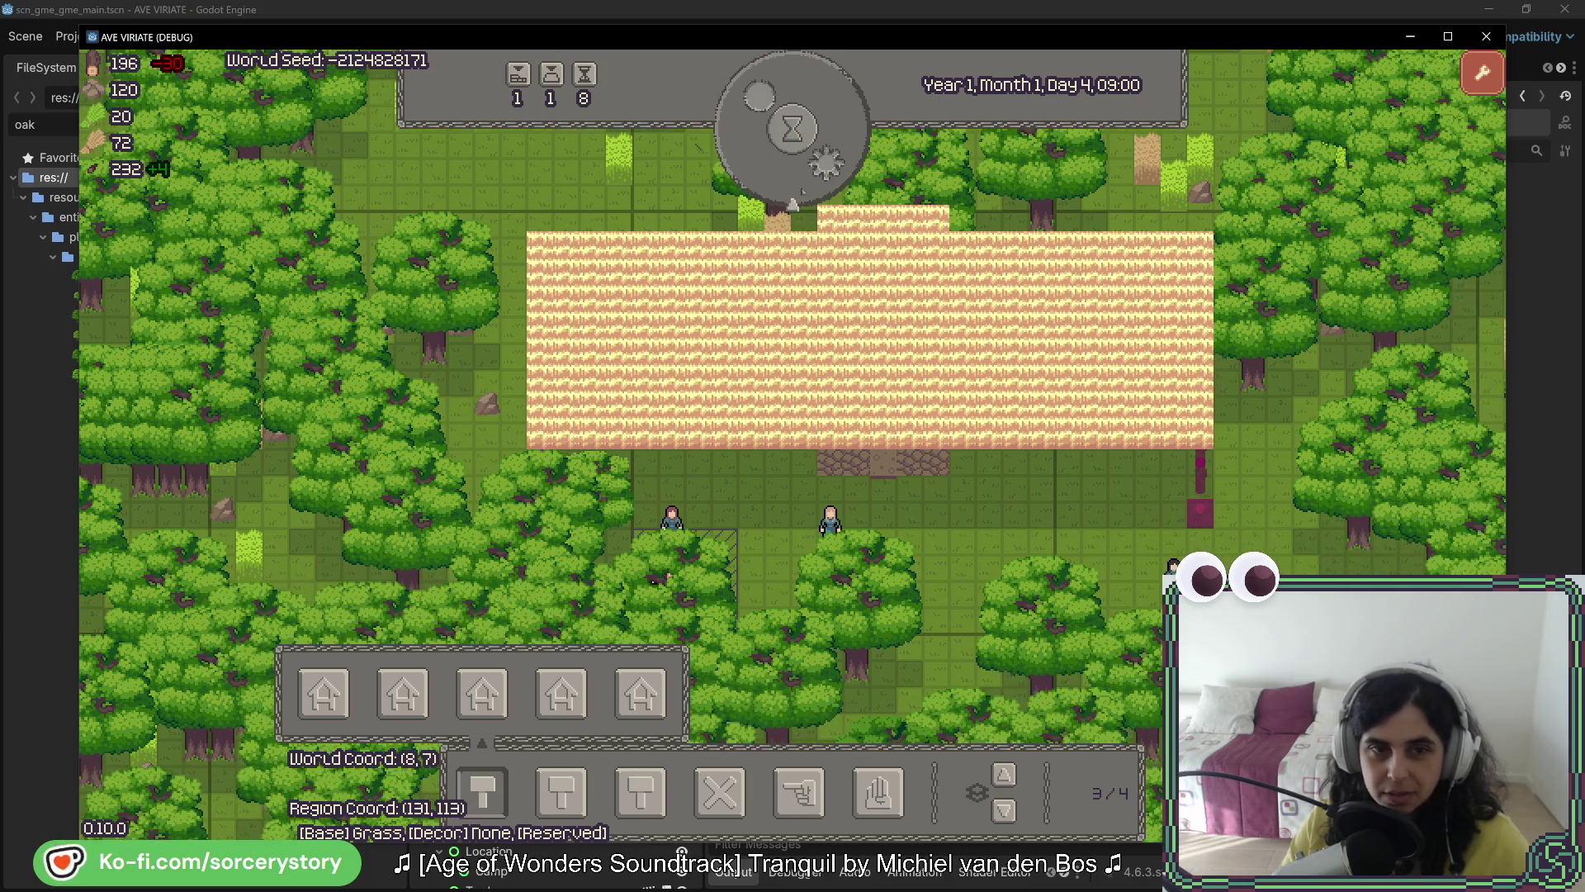
key("s")
key("5")
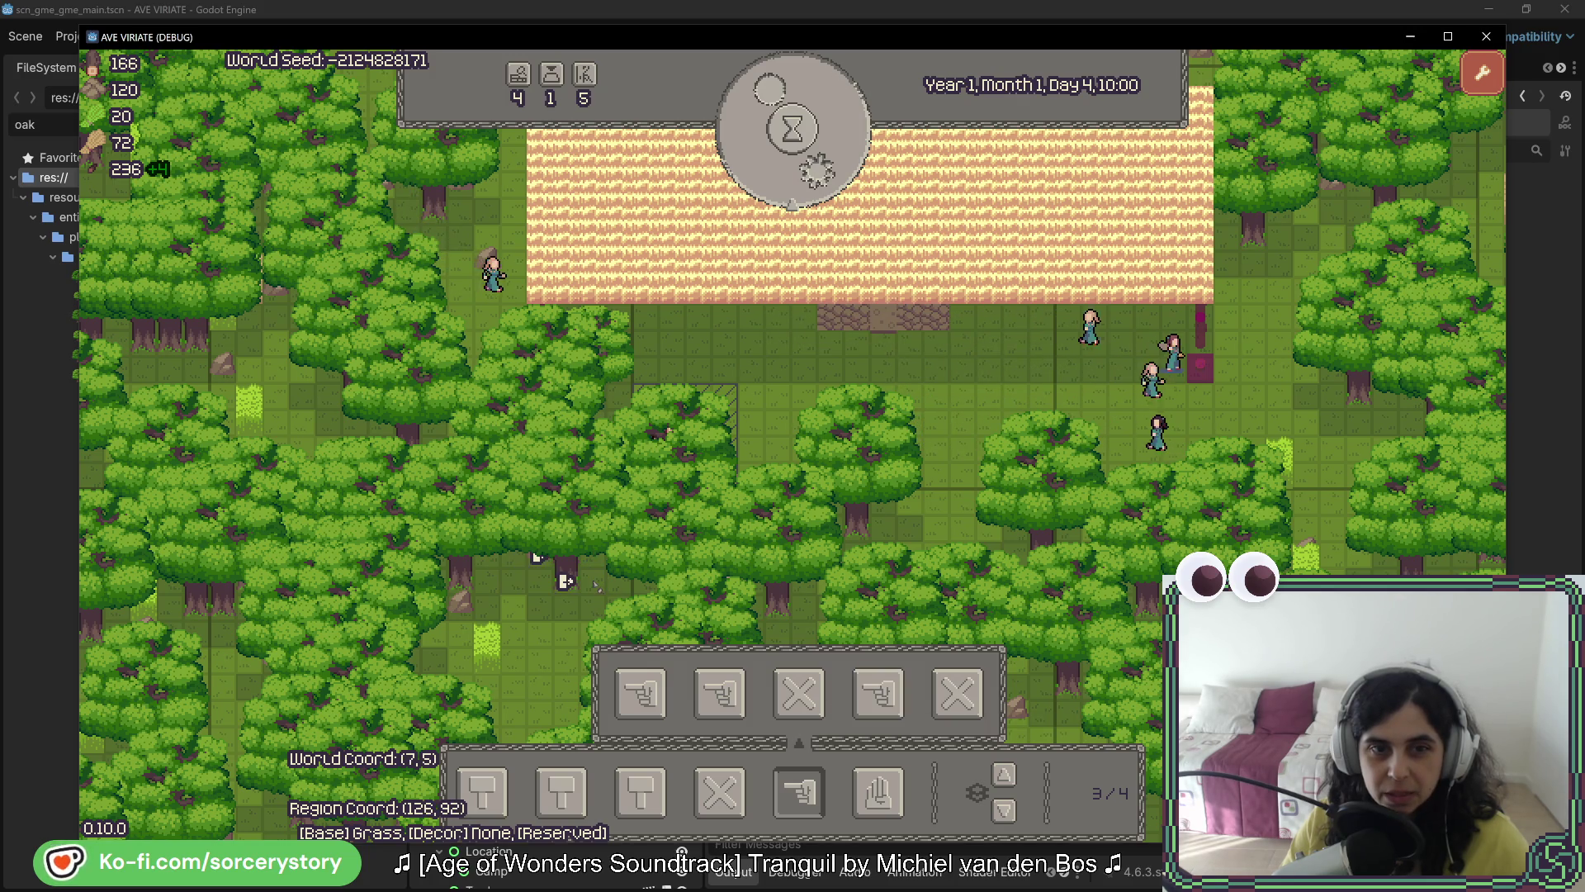
key("w")
key("w")
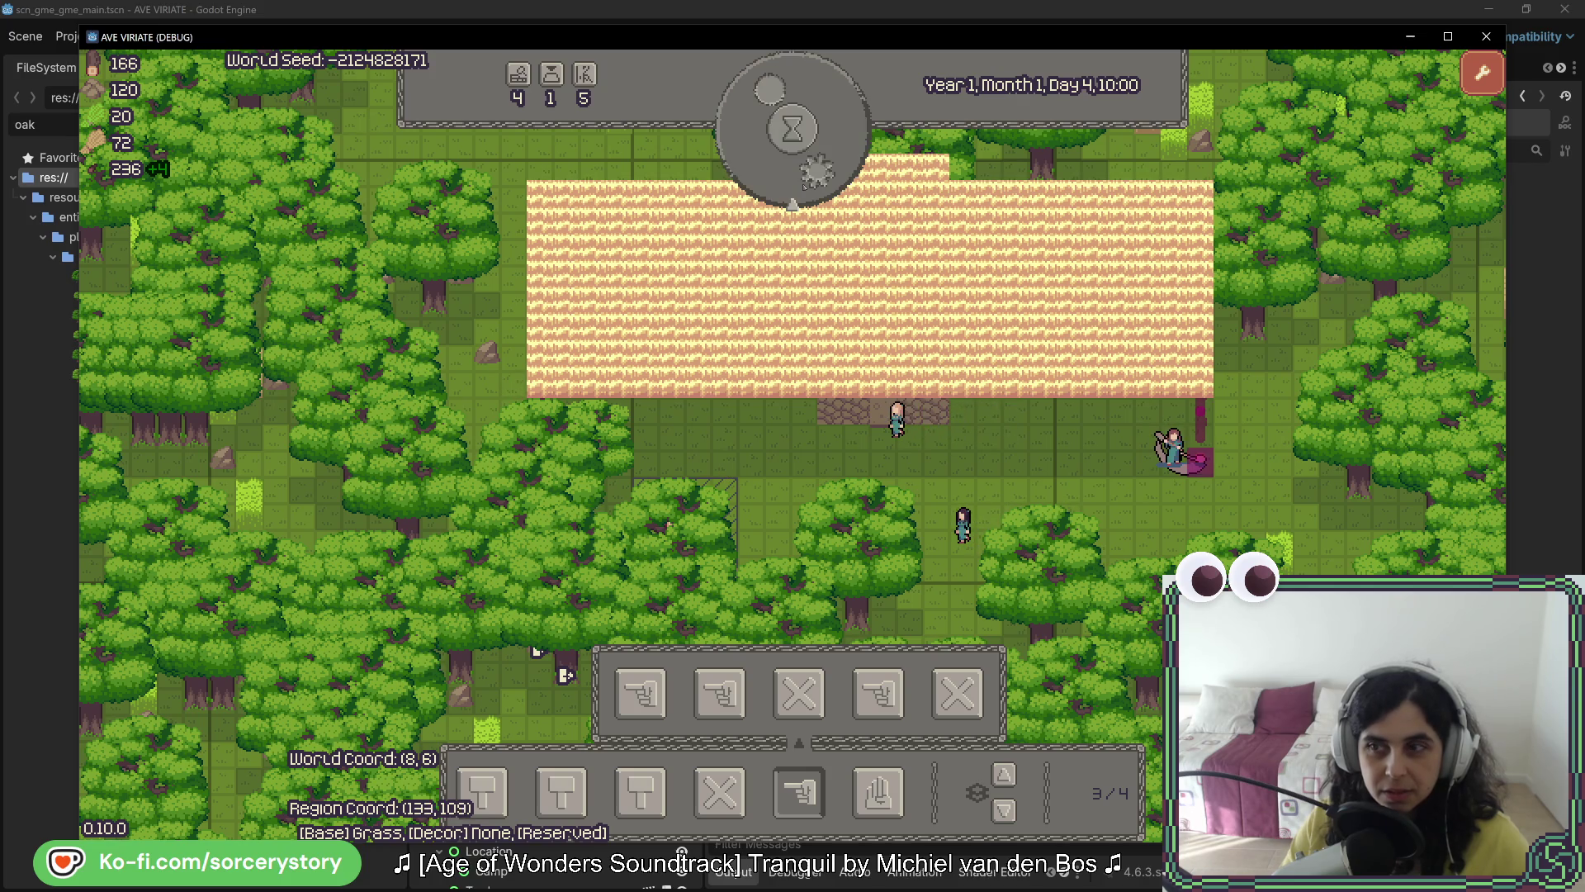
Step: Pass hours through the night until the morning of Day 5
left_click(793, 128)
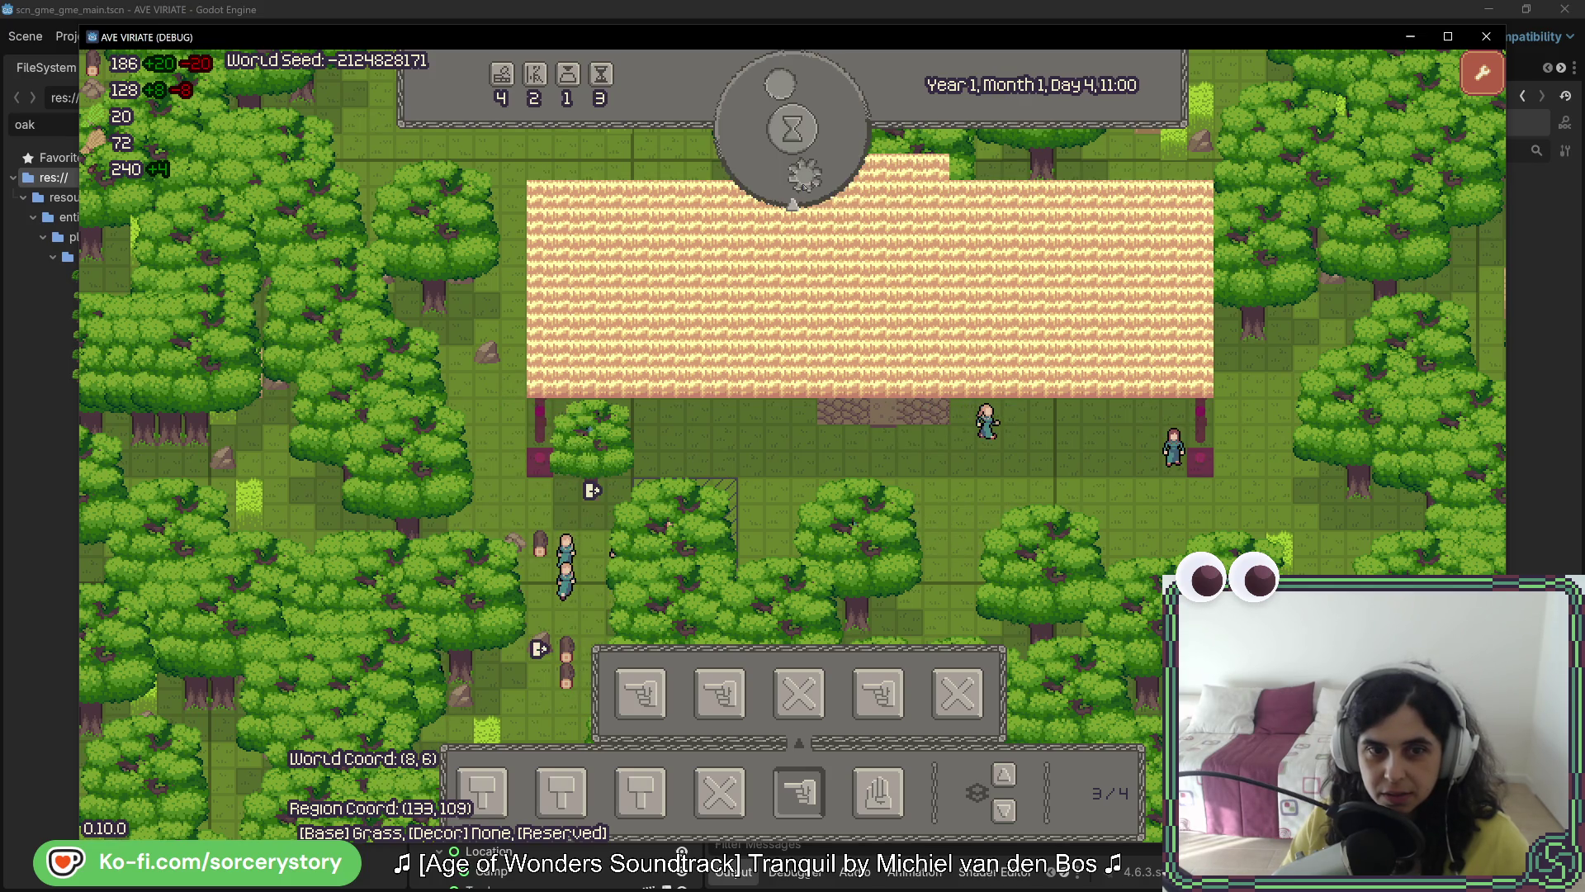
left_click(802, 185)
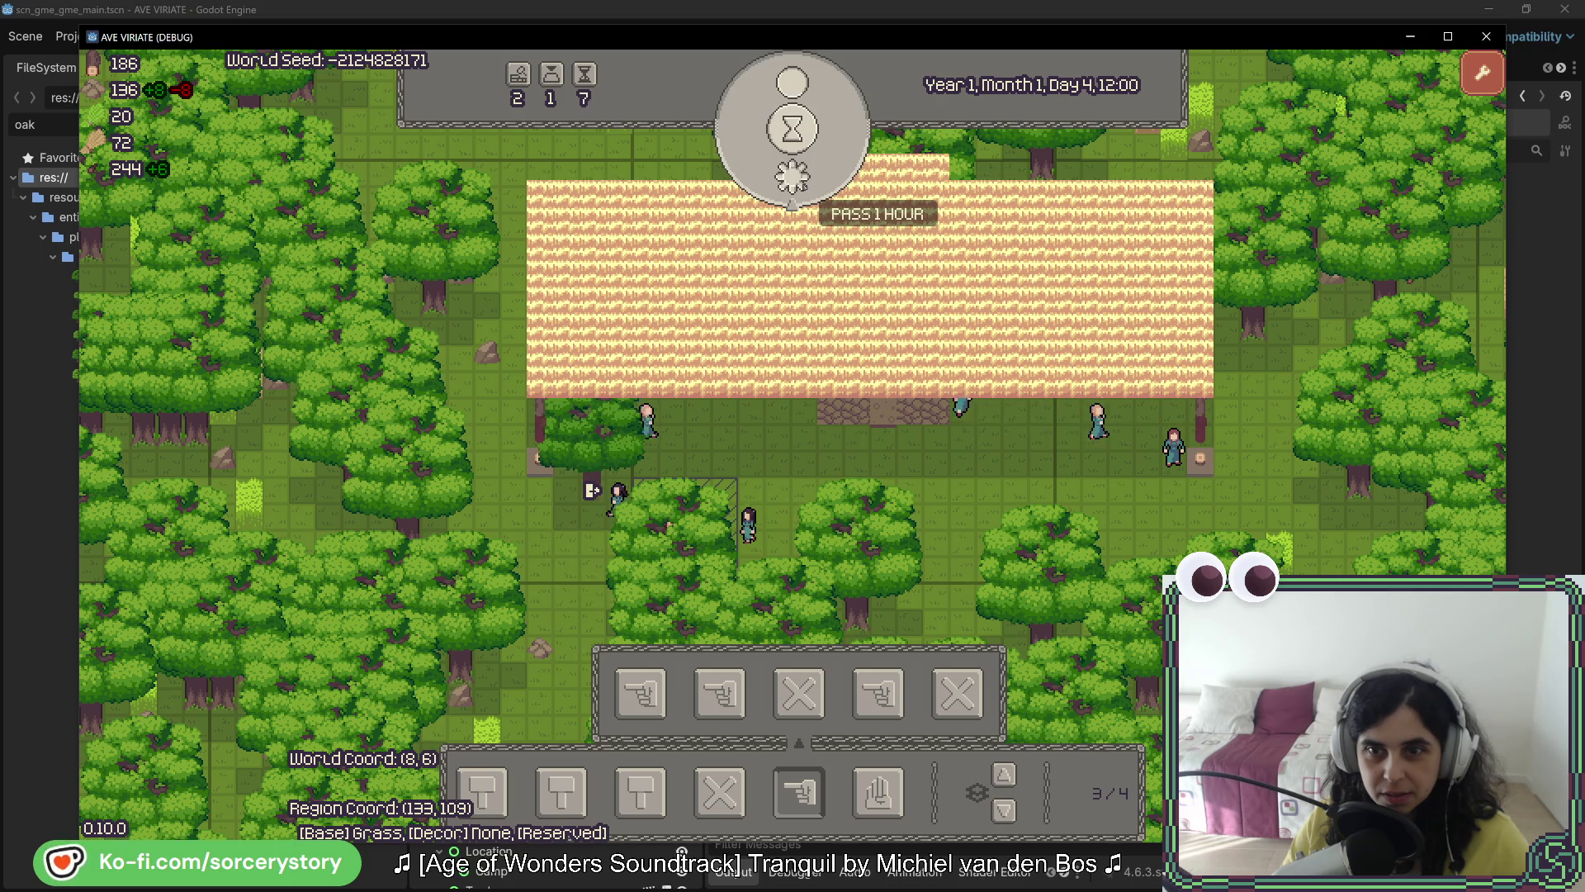
left_click(803, 184)
left_click(802, 185)
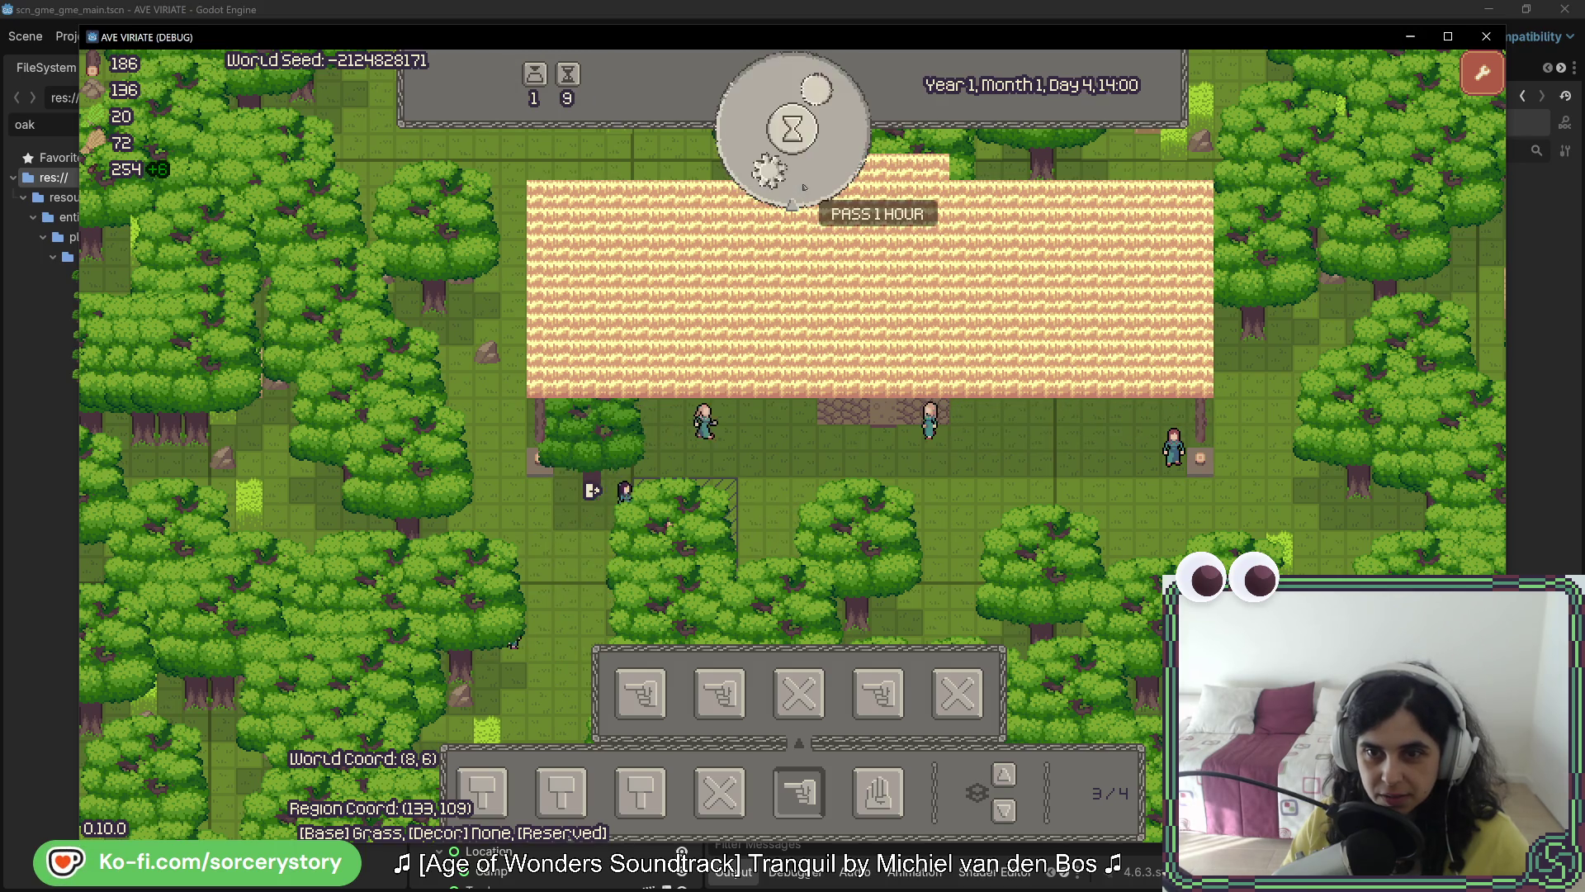
left_click(826, 178)
left_click(826, 178)
left_click(825, 178)
left_click(826, 178)
left_click(826, 178)
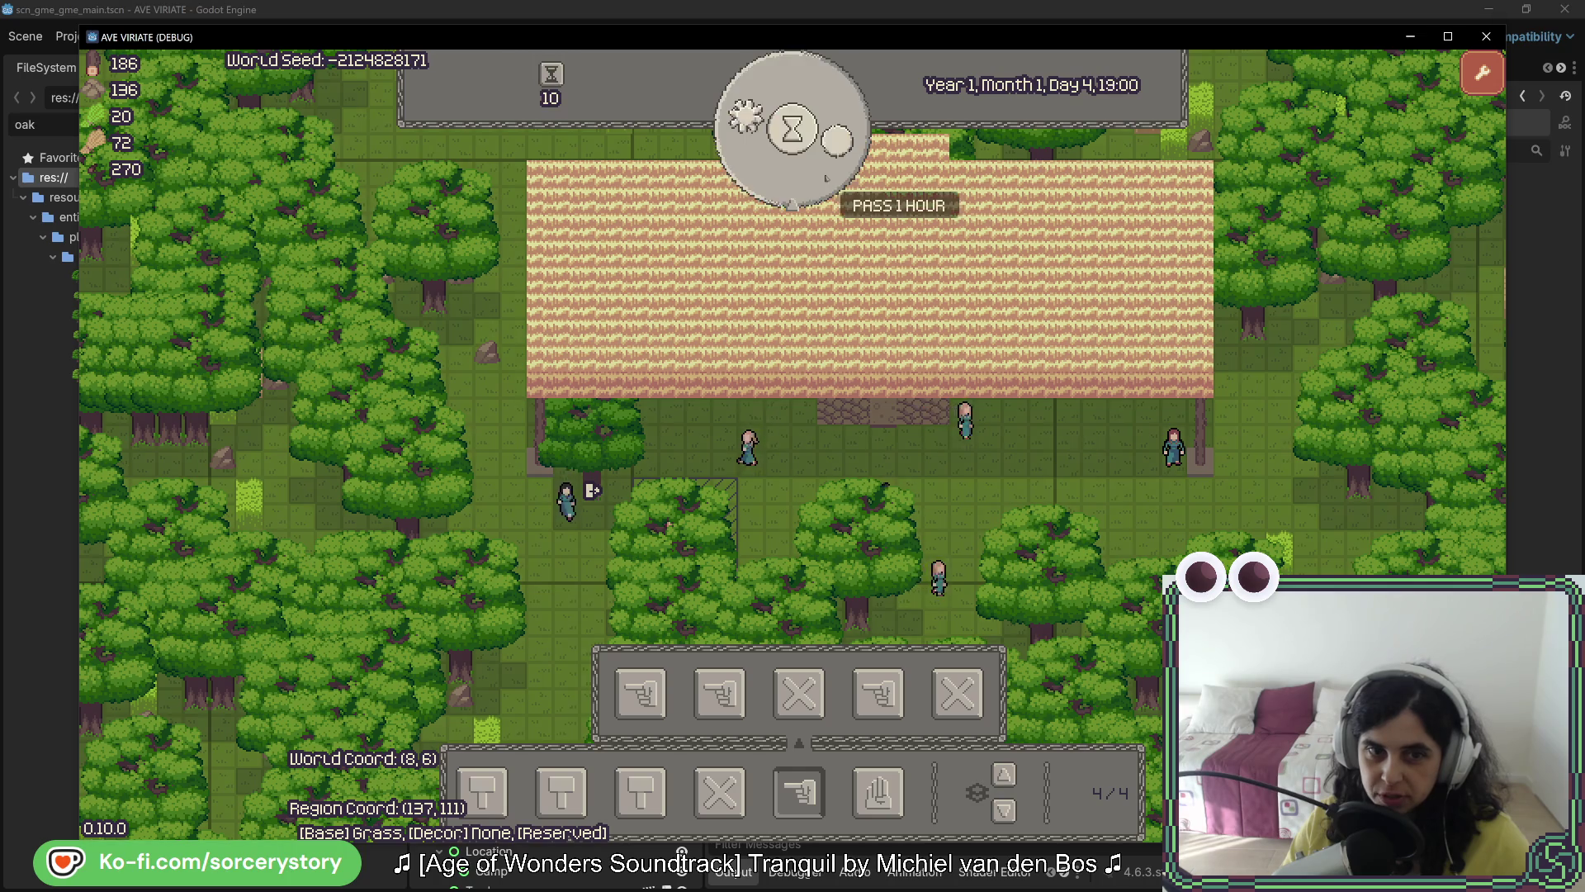
left_click(826, 178)
left_click(825, 177)
left_click(825, 178)
left_click(826, 177)
left_click(826, 178)
left_click(826, 178)
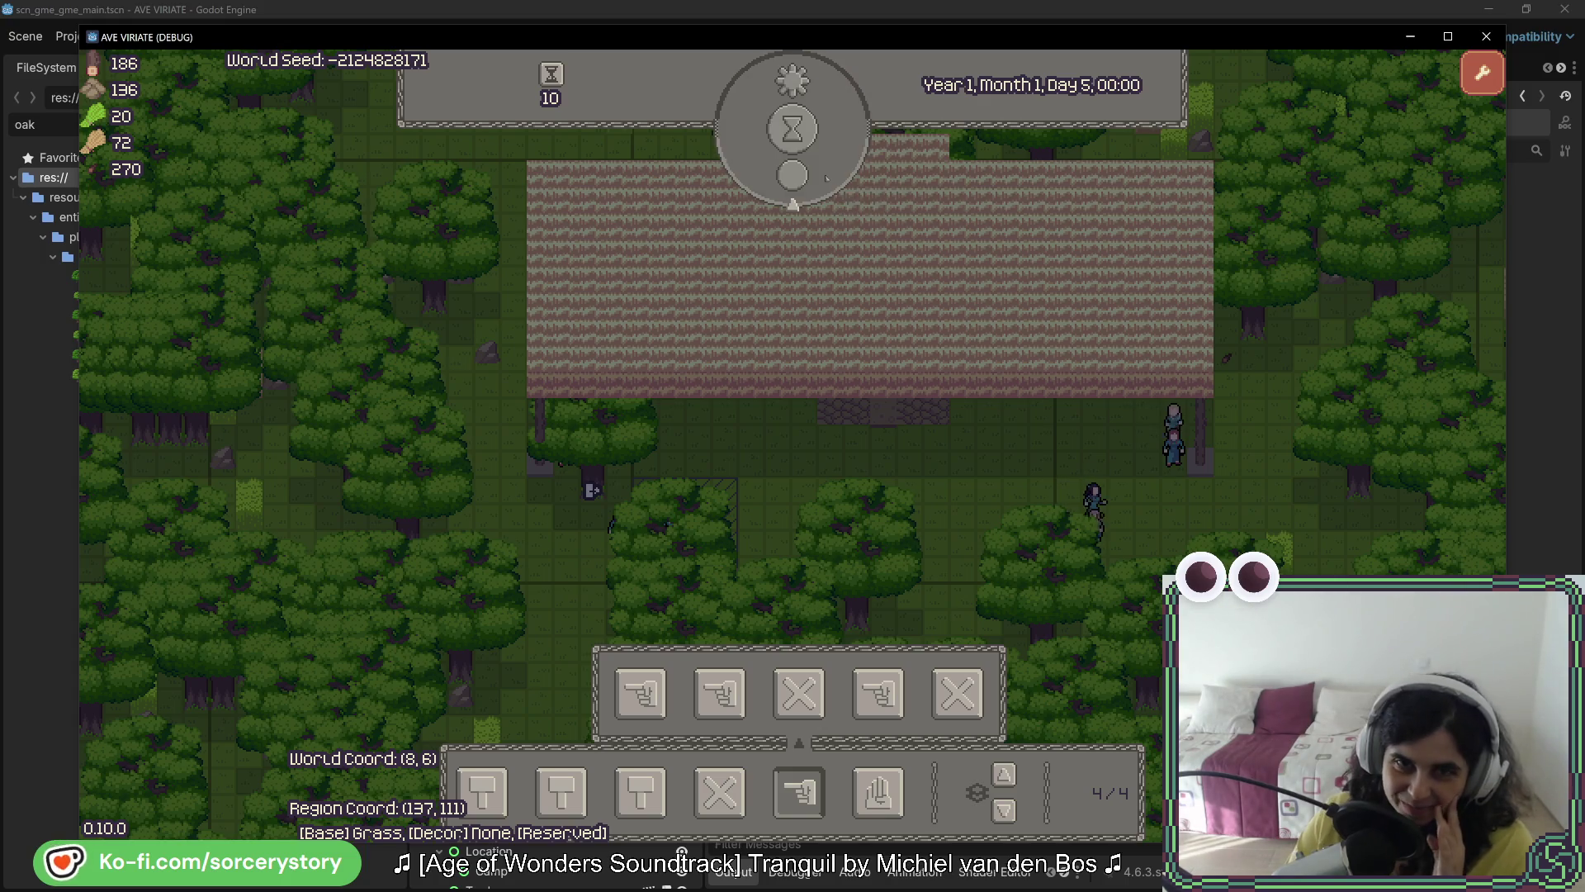
left_click(825, 178)
left_click(825, 178)
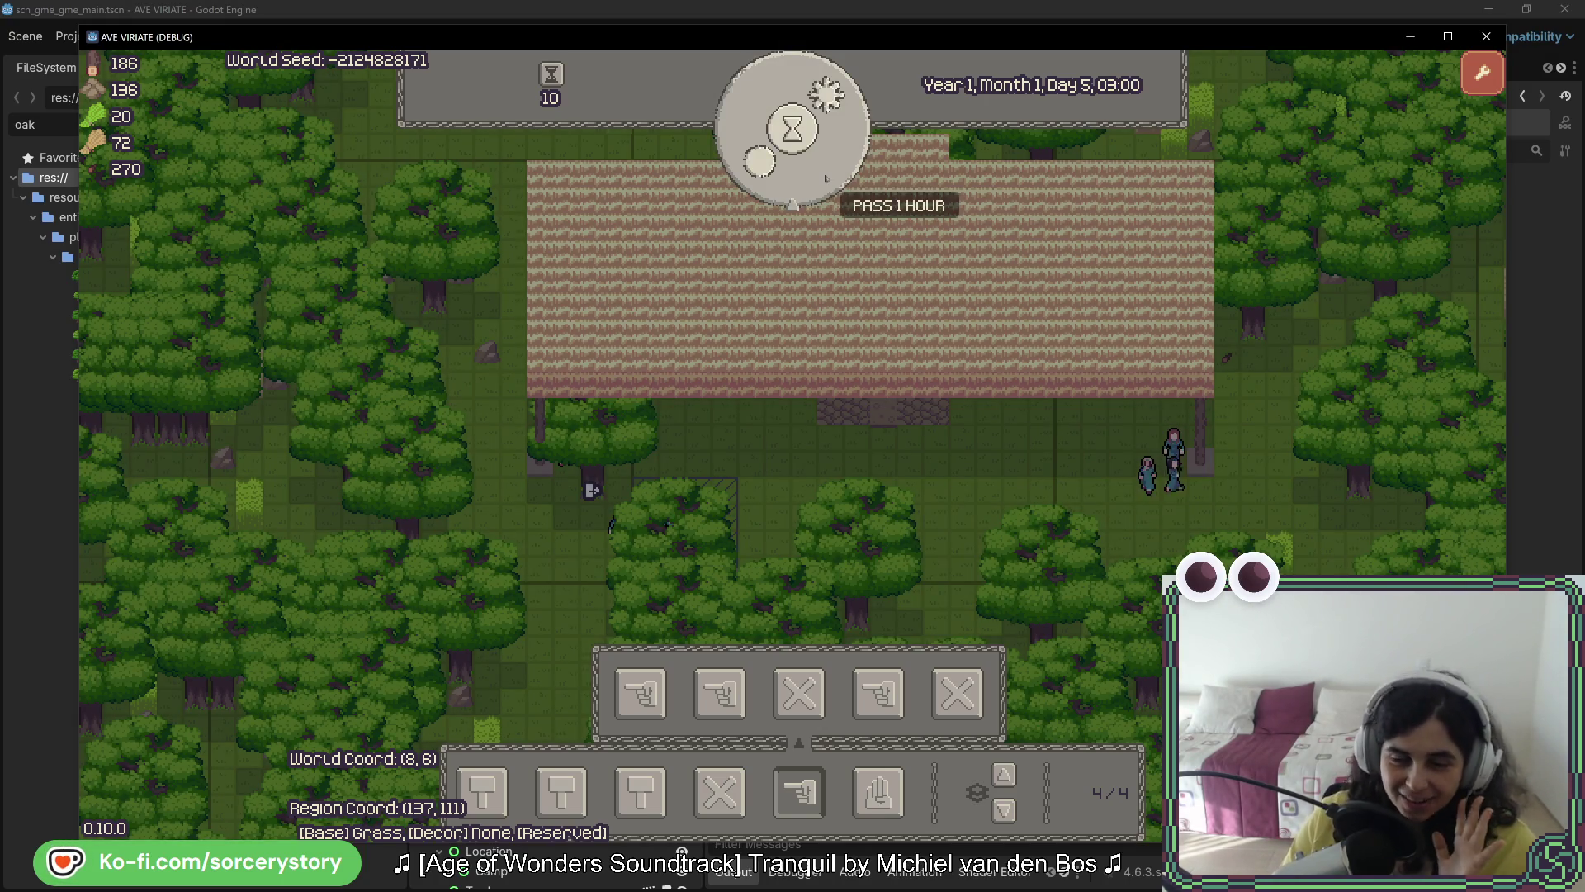
left_click(825, 178)
left_click(826, 177)
left_click(826, 178)
left_click(826, 177)
left_click(825, 177)
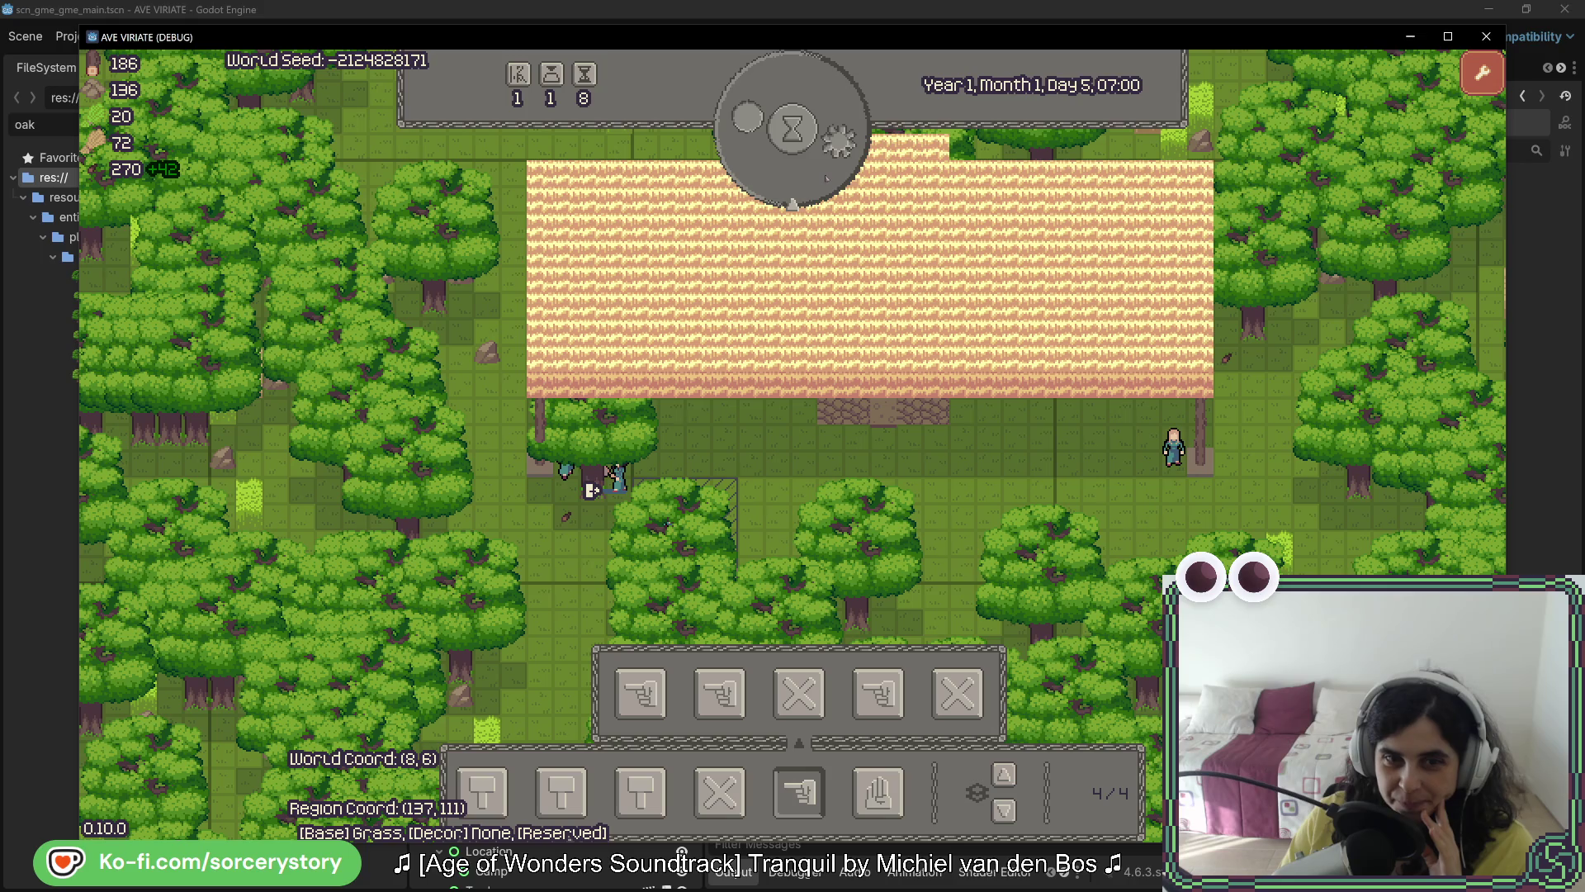
left_click(825, 176)
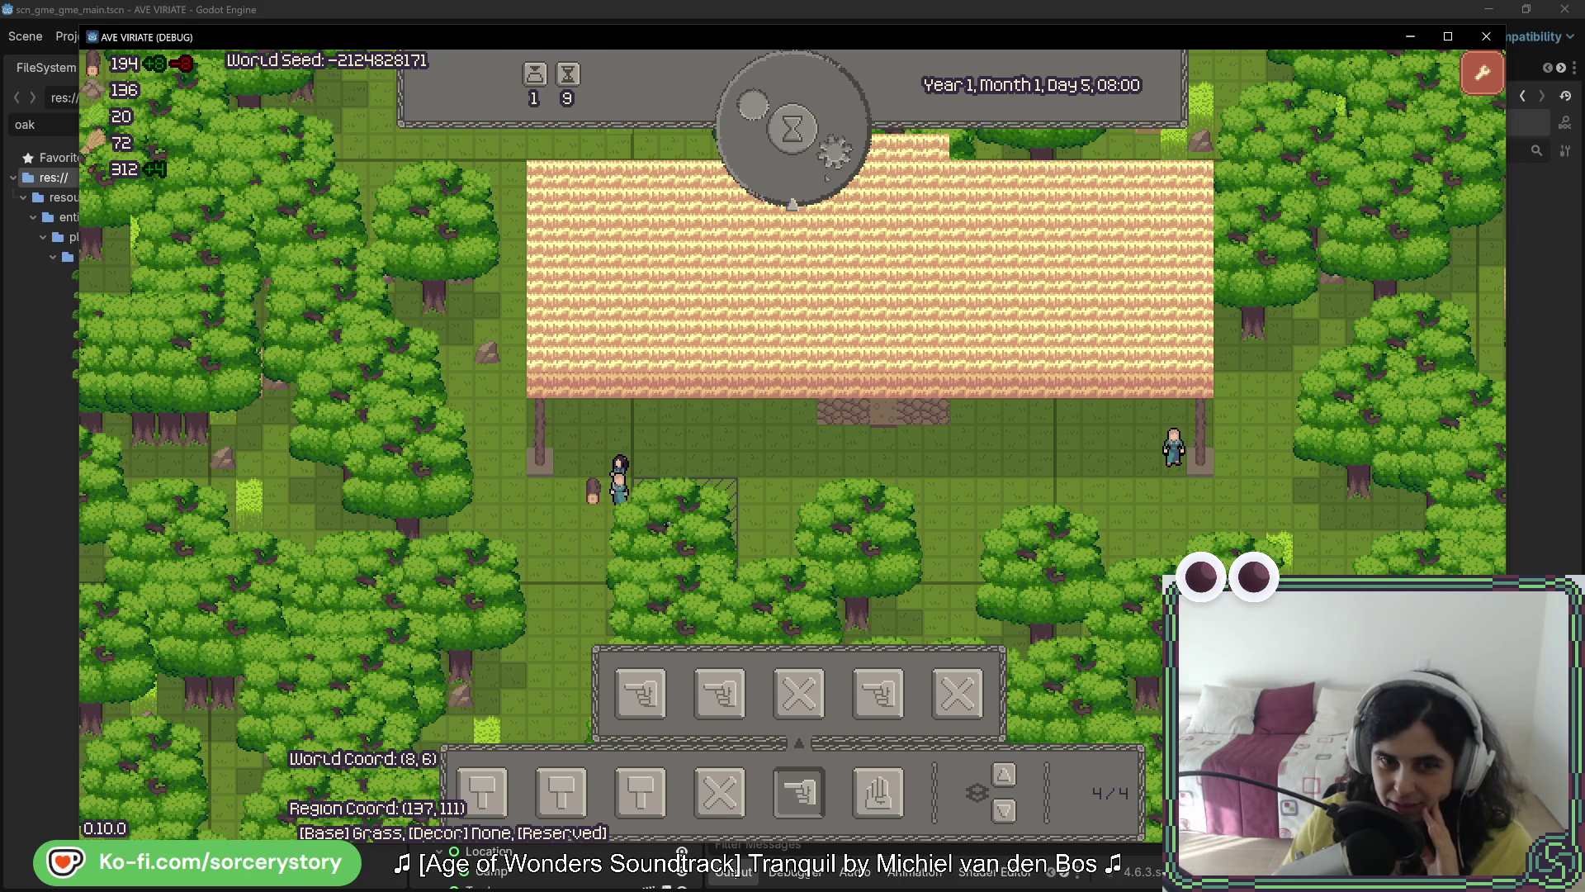
left_click(826, 178)
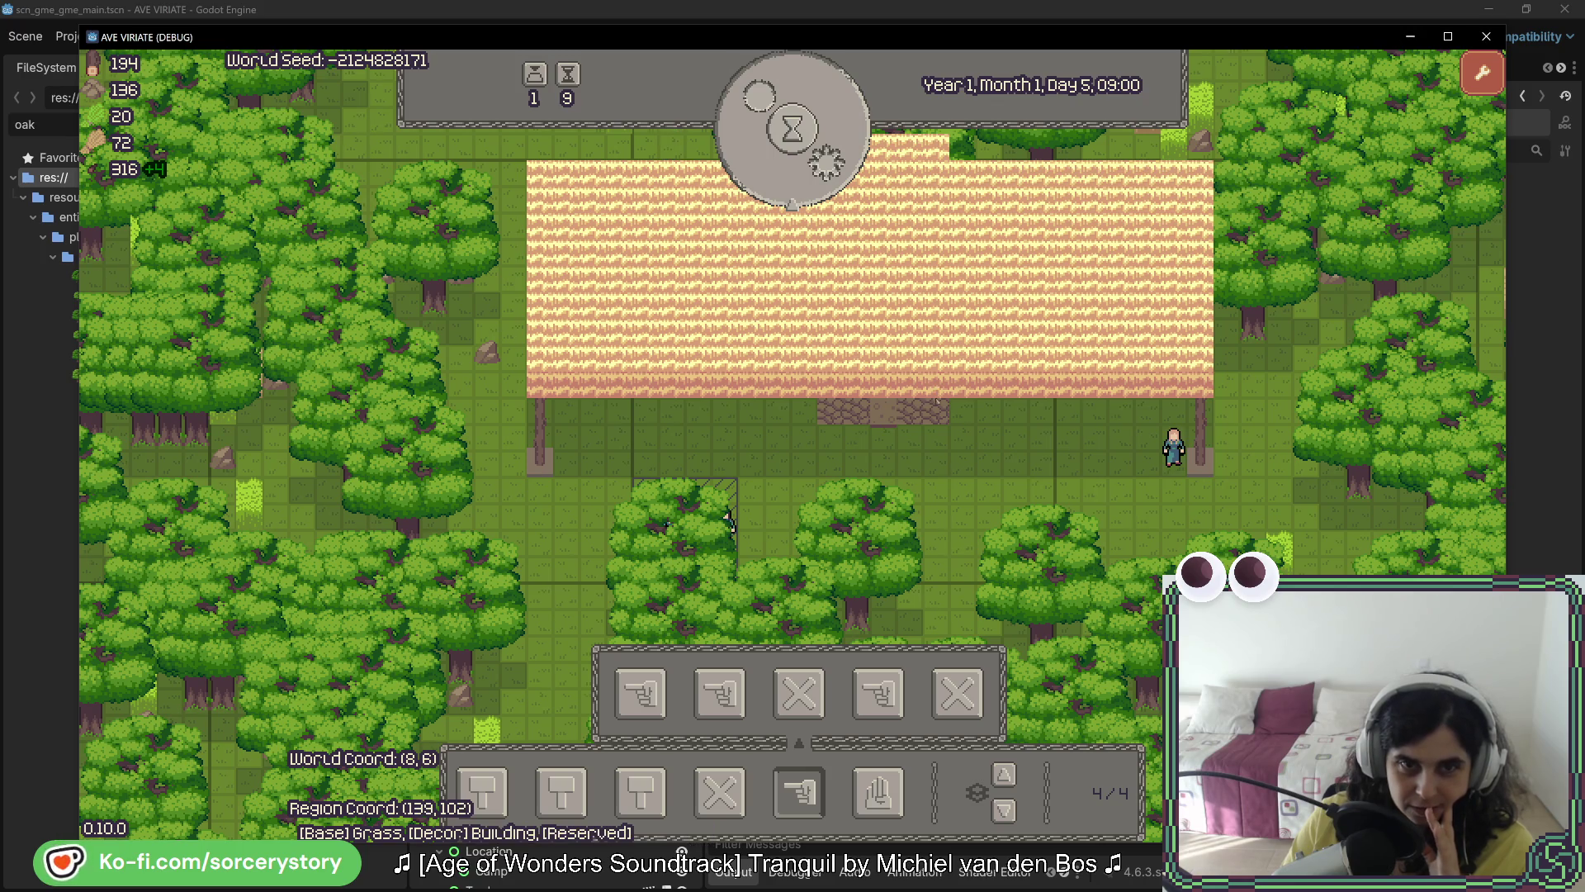
Step: Place three wooden pole blueprints around the stone building
left_click_drag(886, 426, 798, 472)
scroll(797, 473, "down", 1)
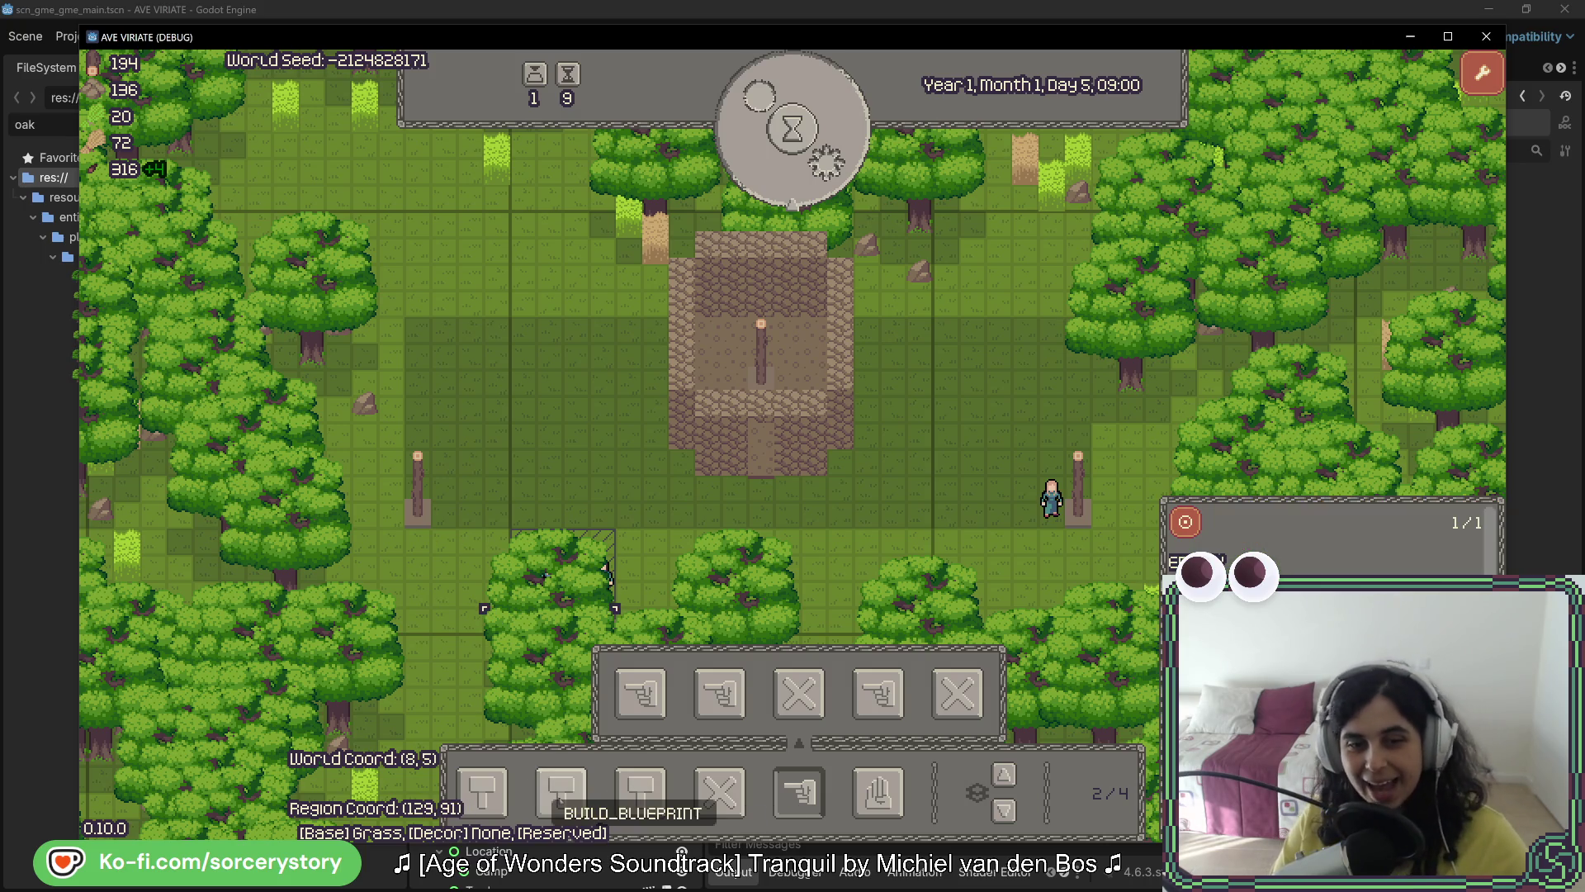
left_click(483, 791)
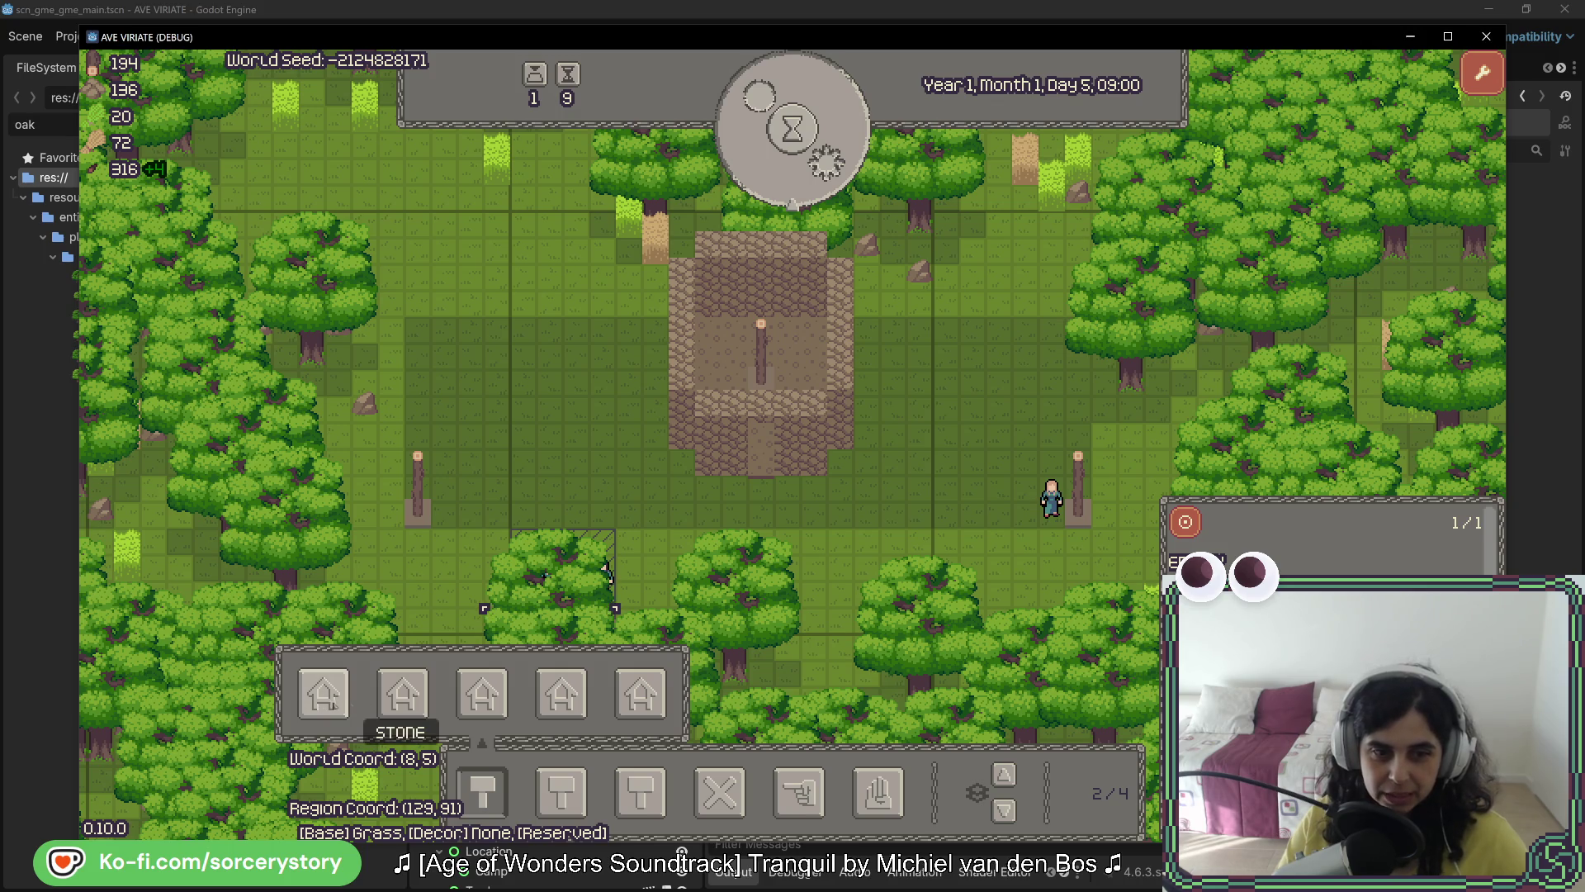
left_click(483, 695)
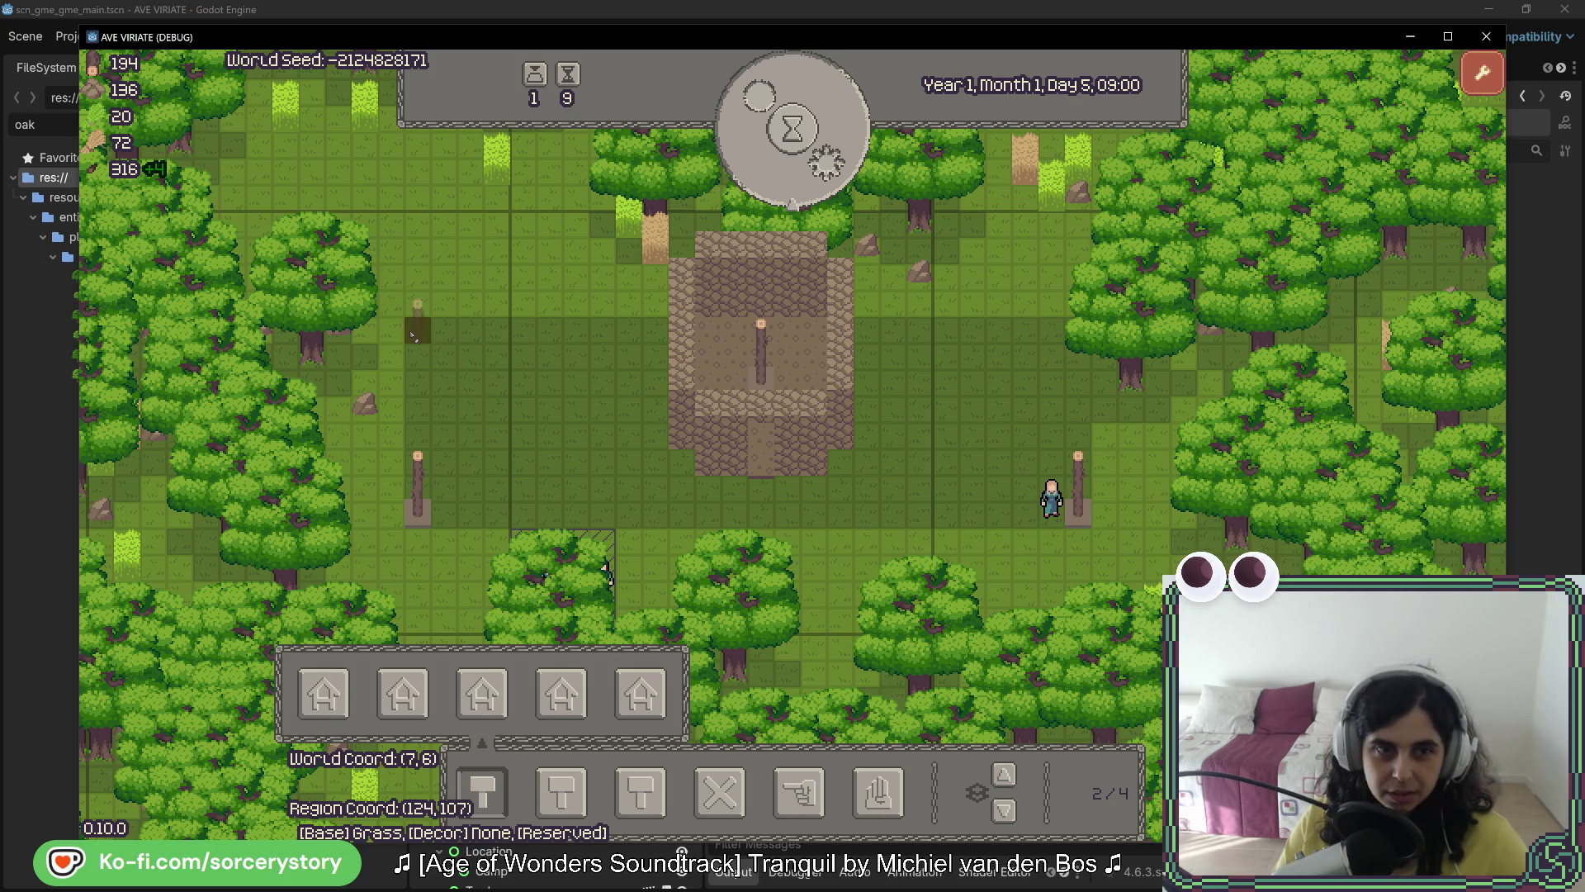
left_click(417, 331)
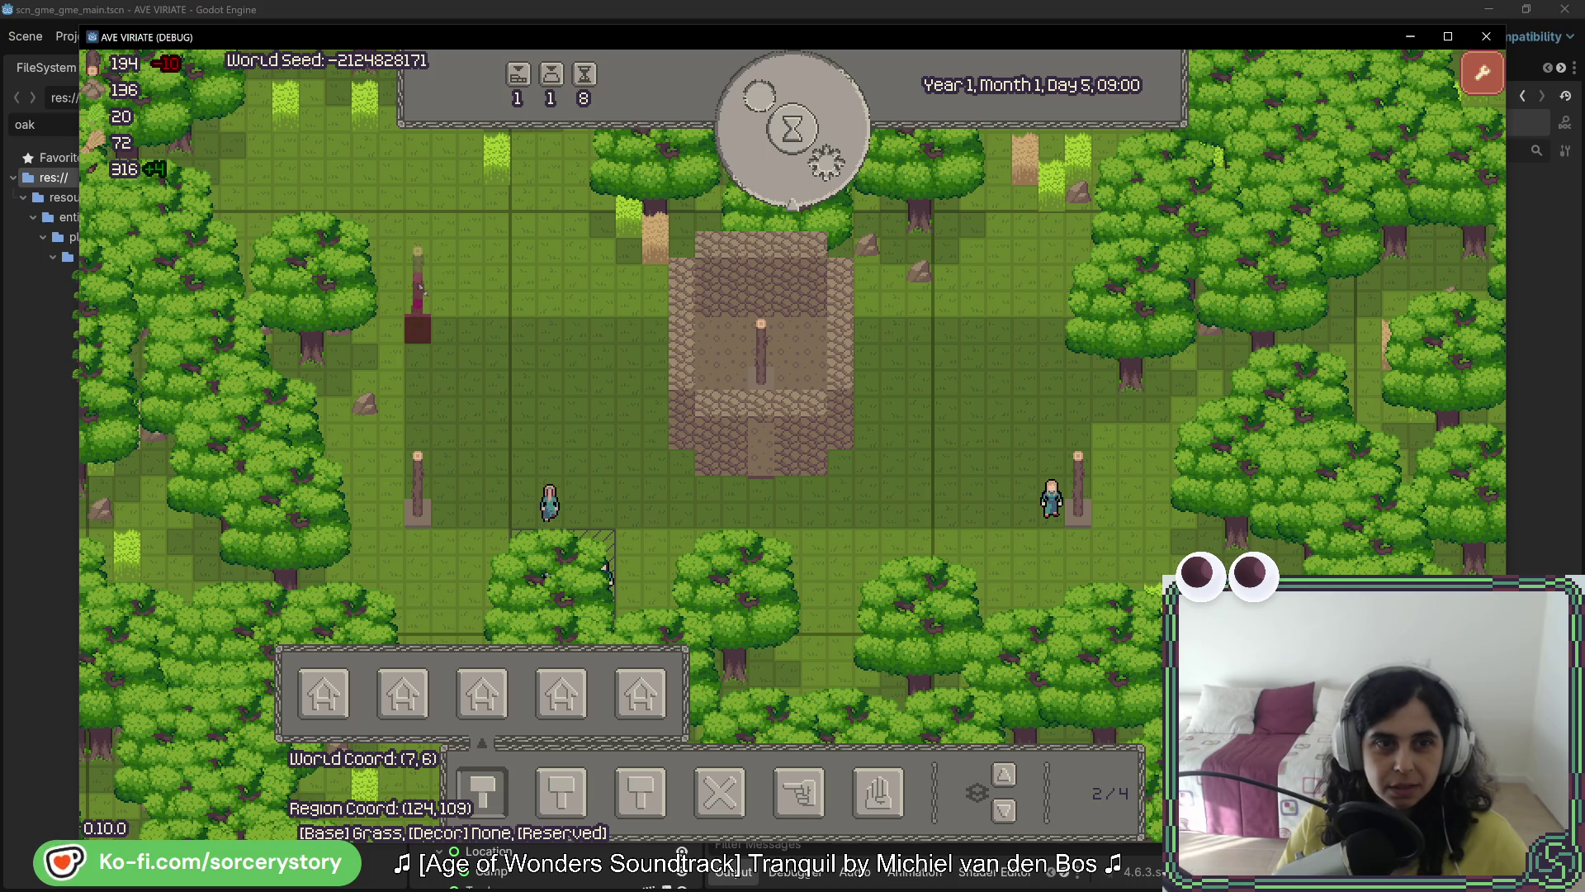
left_click(1077, 326)
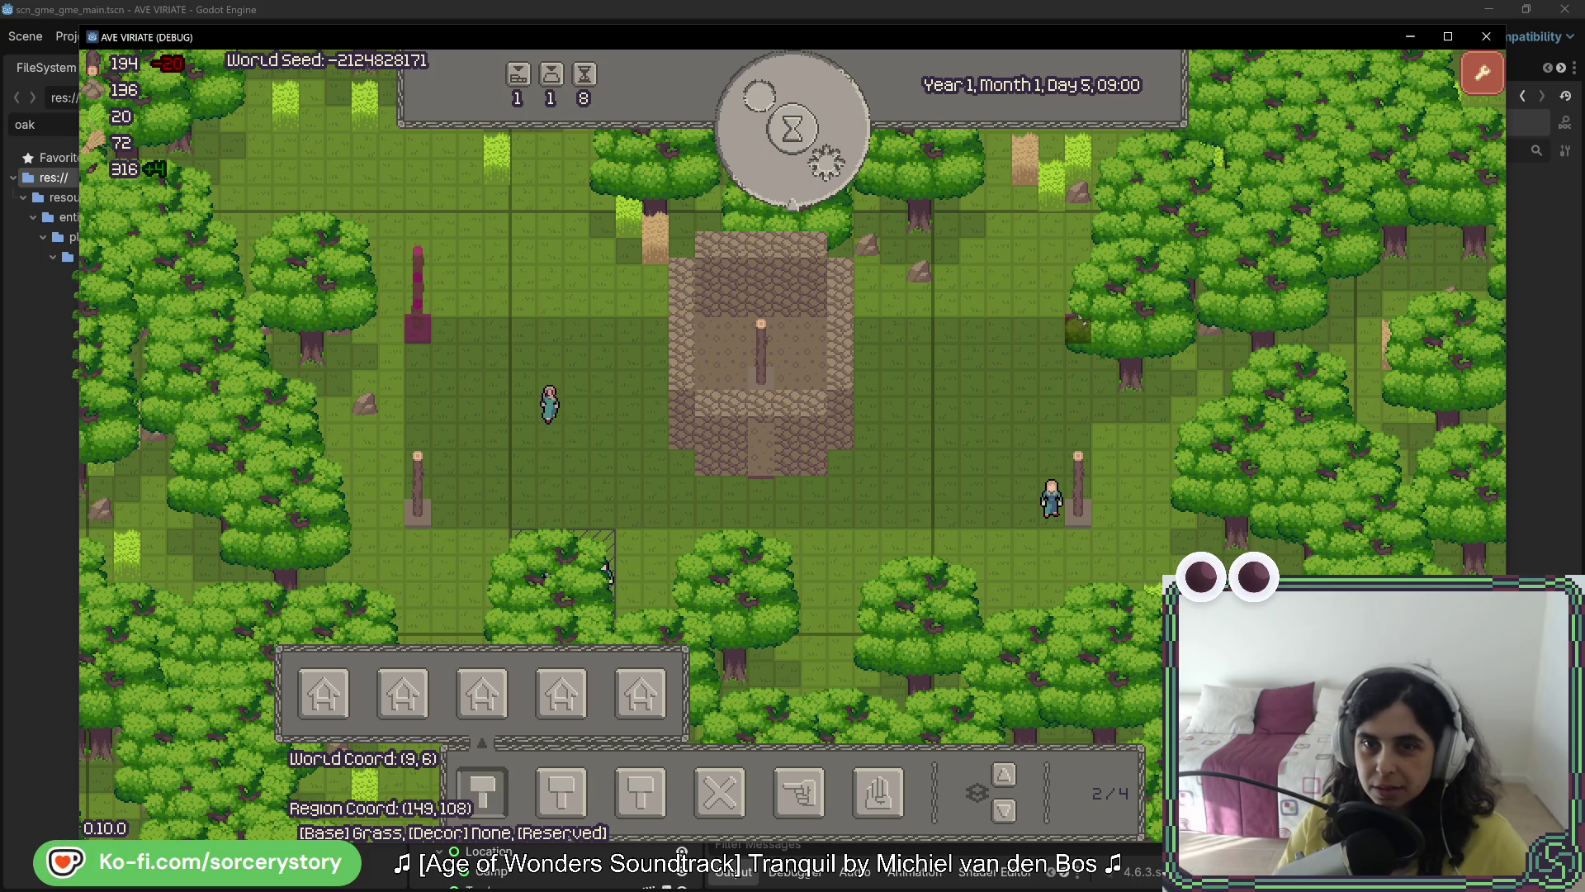
left_click(1078, 302)
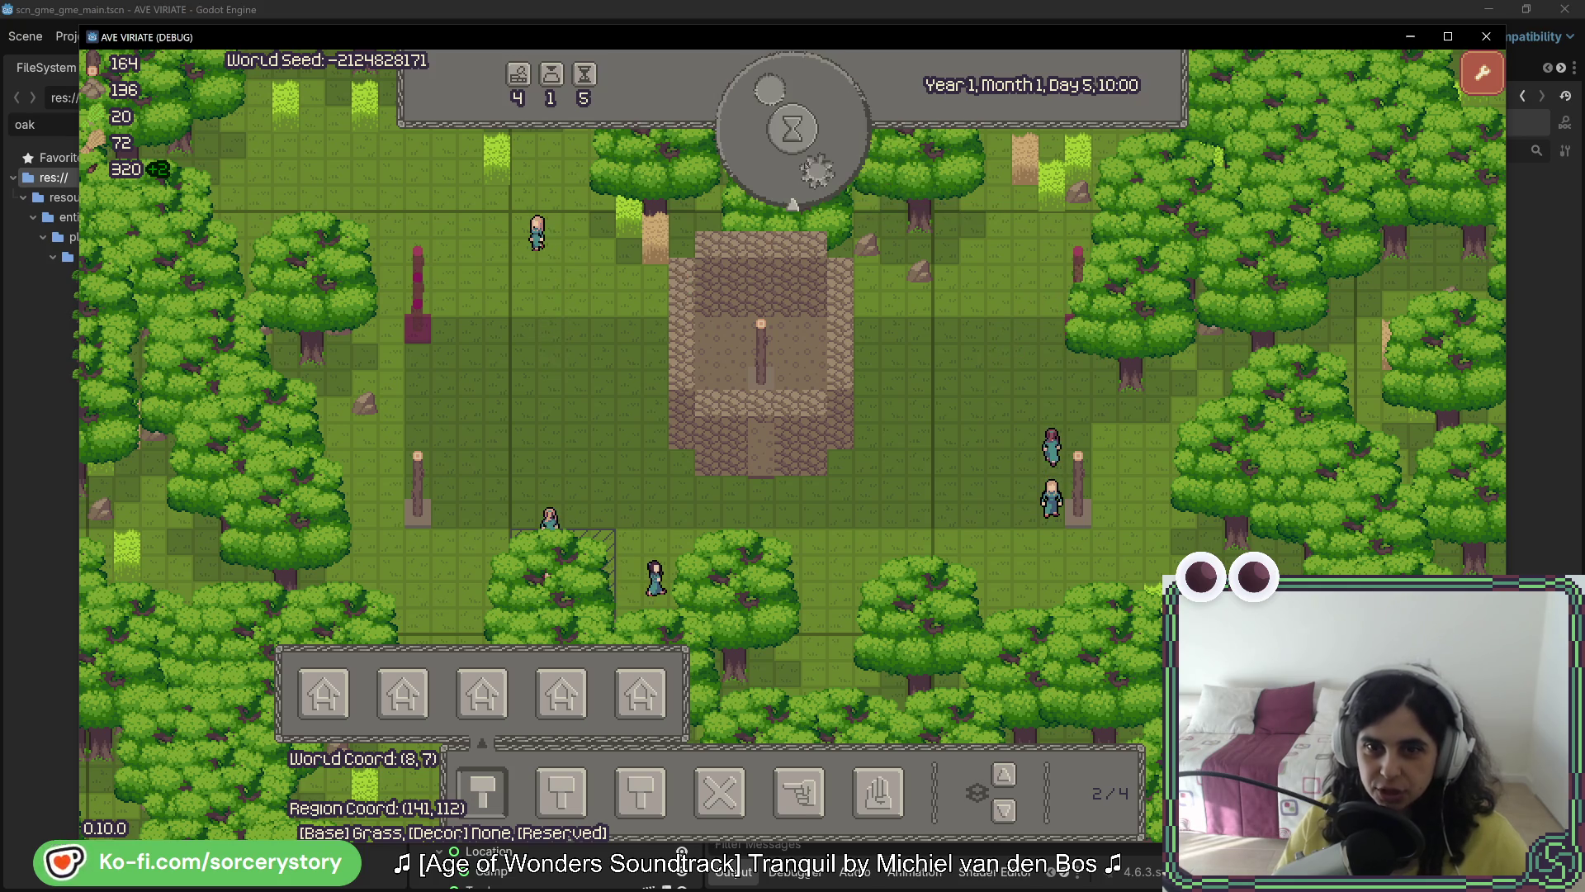
Step: Pass time until the poles are built at Day 5, 14:00, check a settler, and hide the roof level
left_click(805, 166)
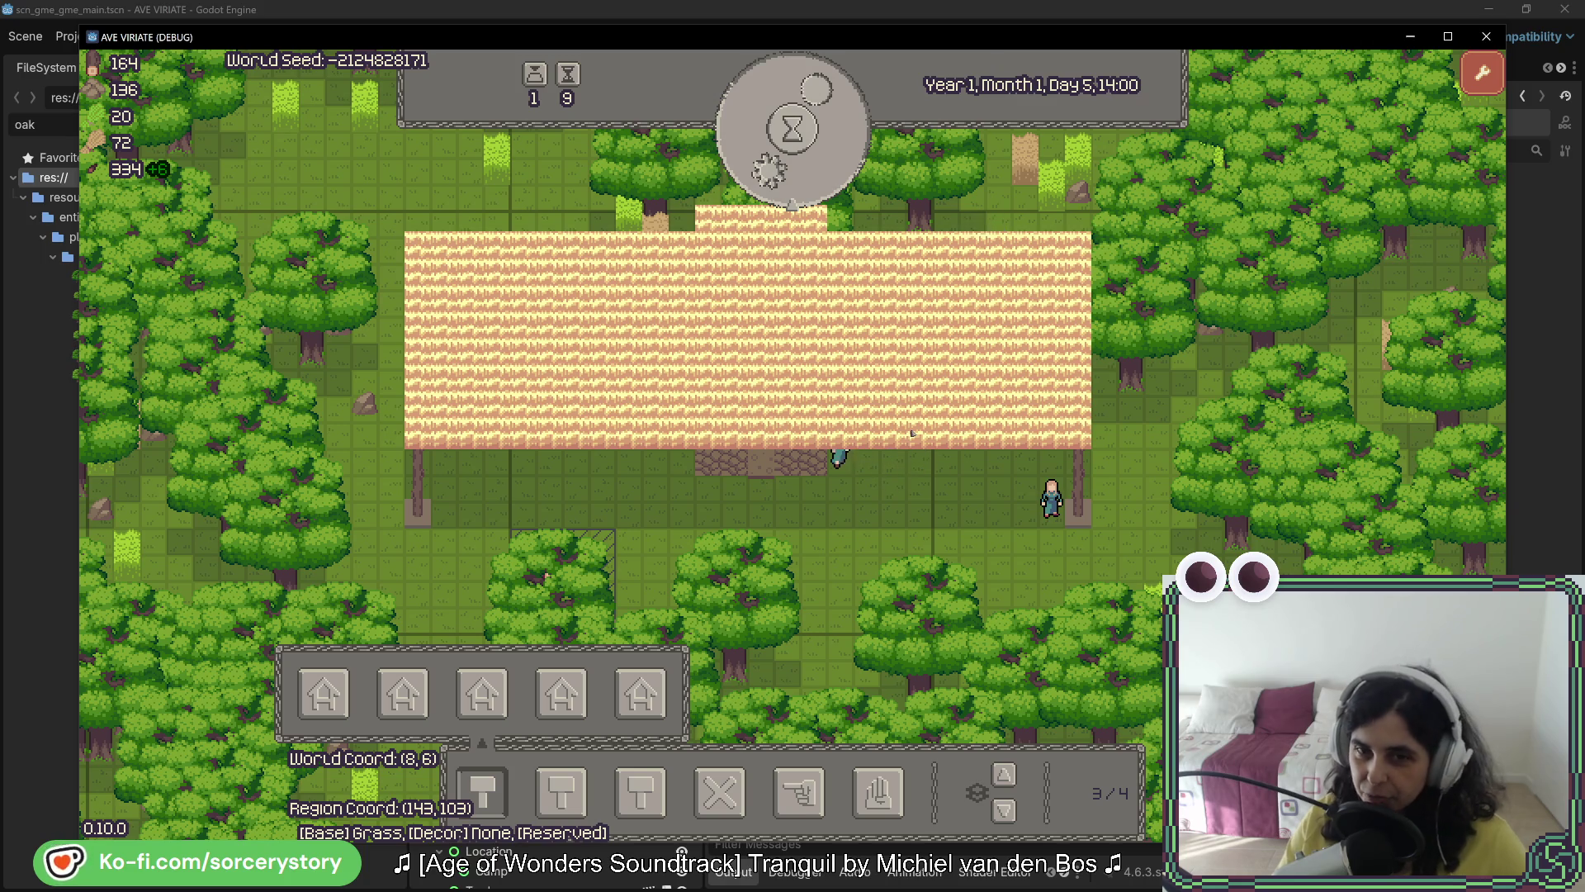
left_click(912, 435)
left_click(912, 435)
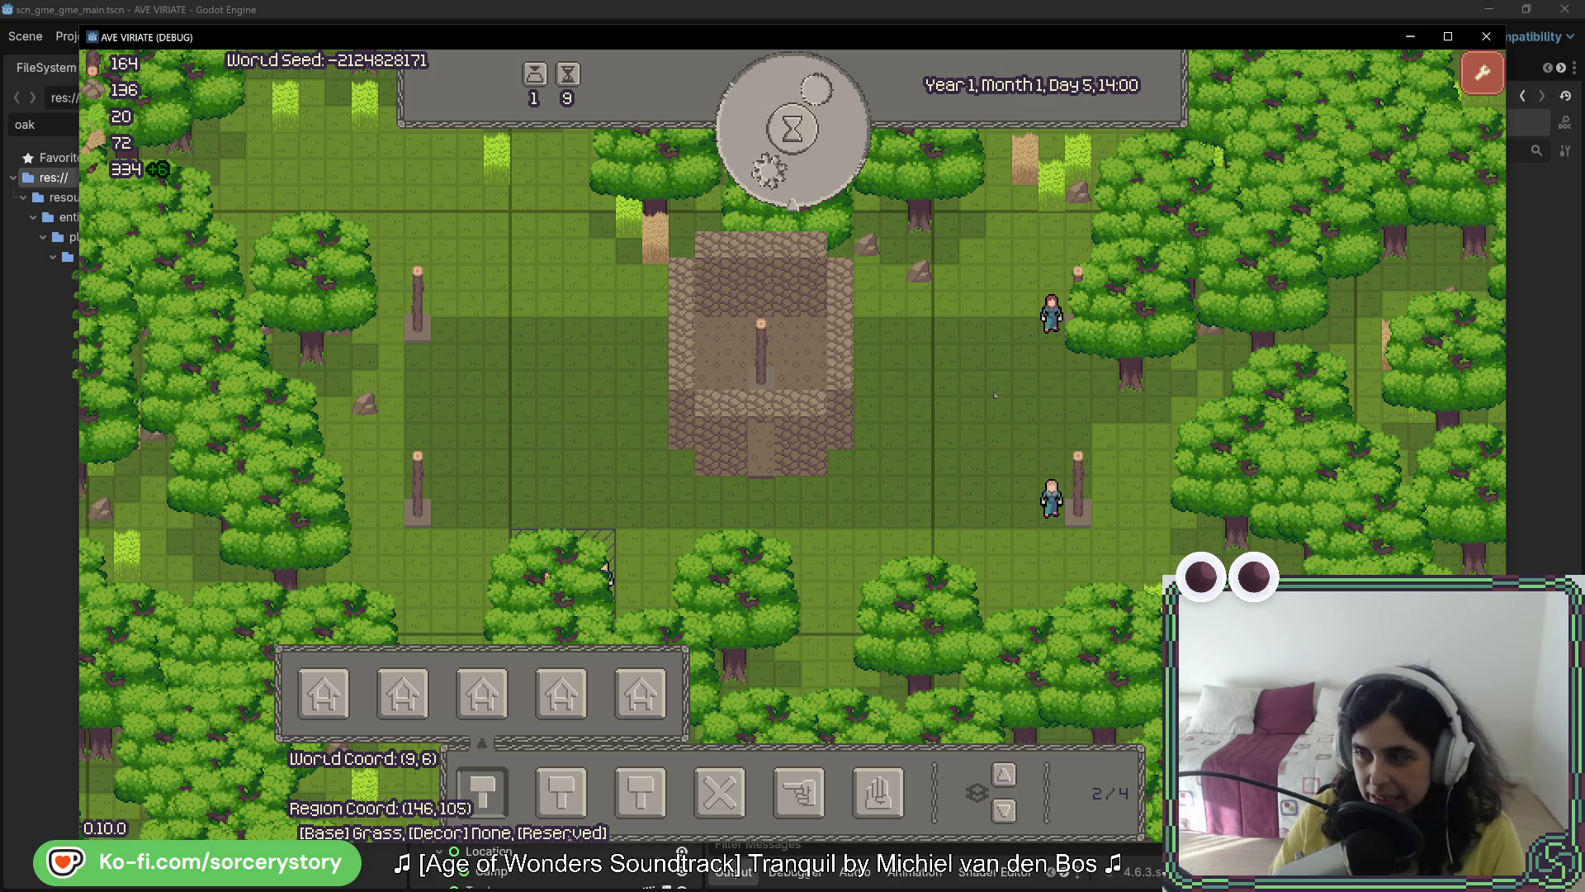
scroll(993, 396, "down", 1)
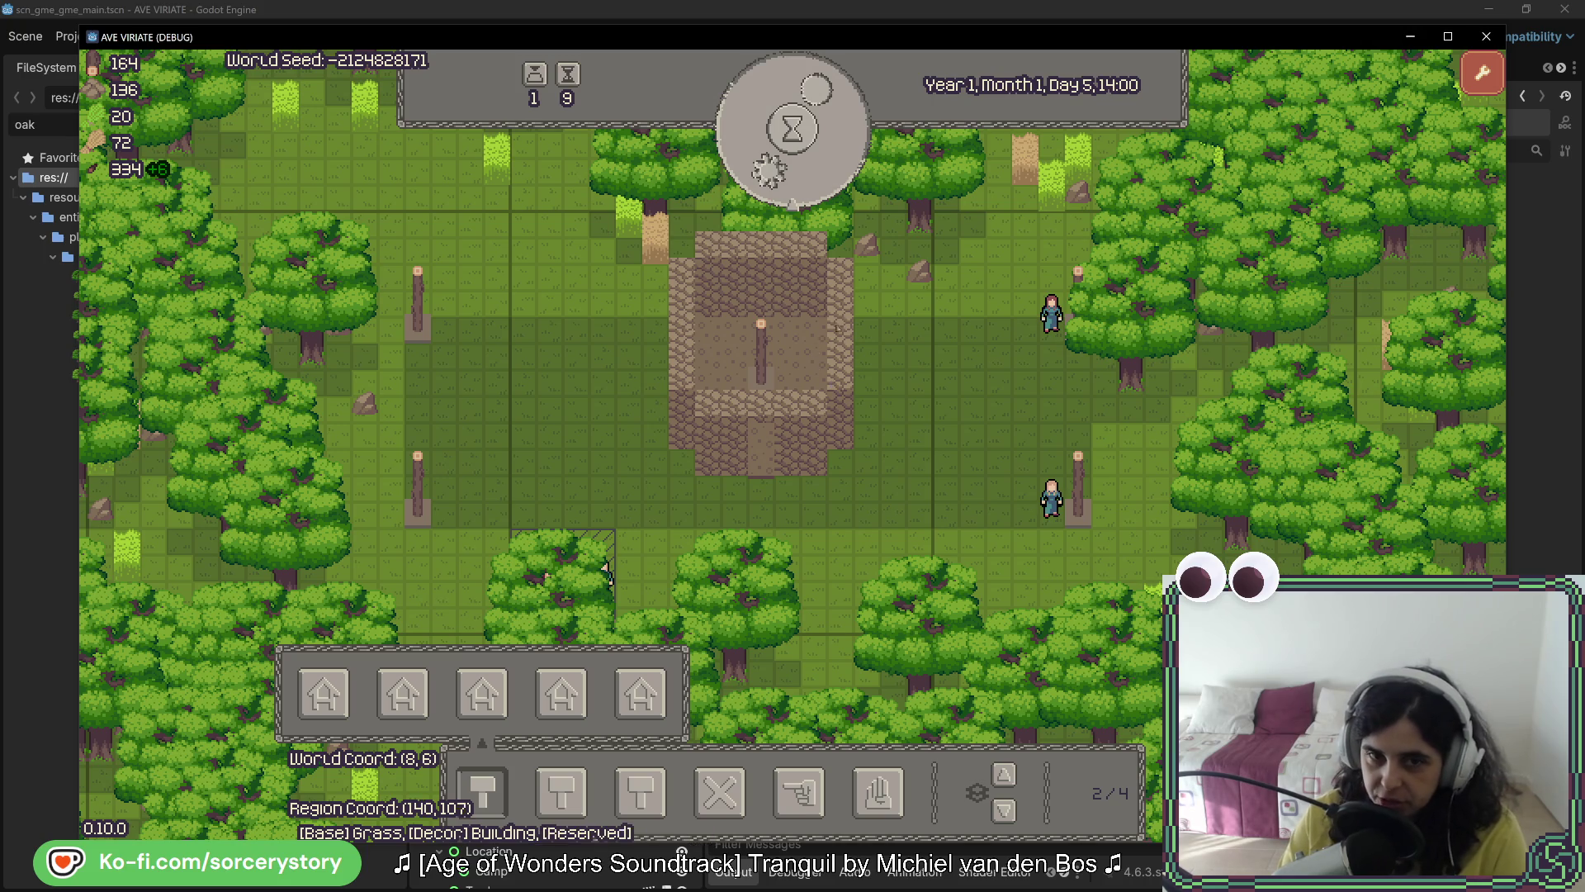
Step: Lay out a 2x3 stone house construction site west of the existing house
left_click(325, 695)
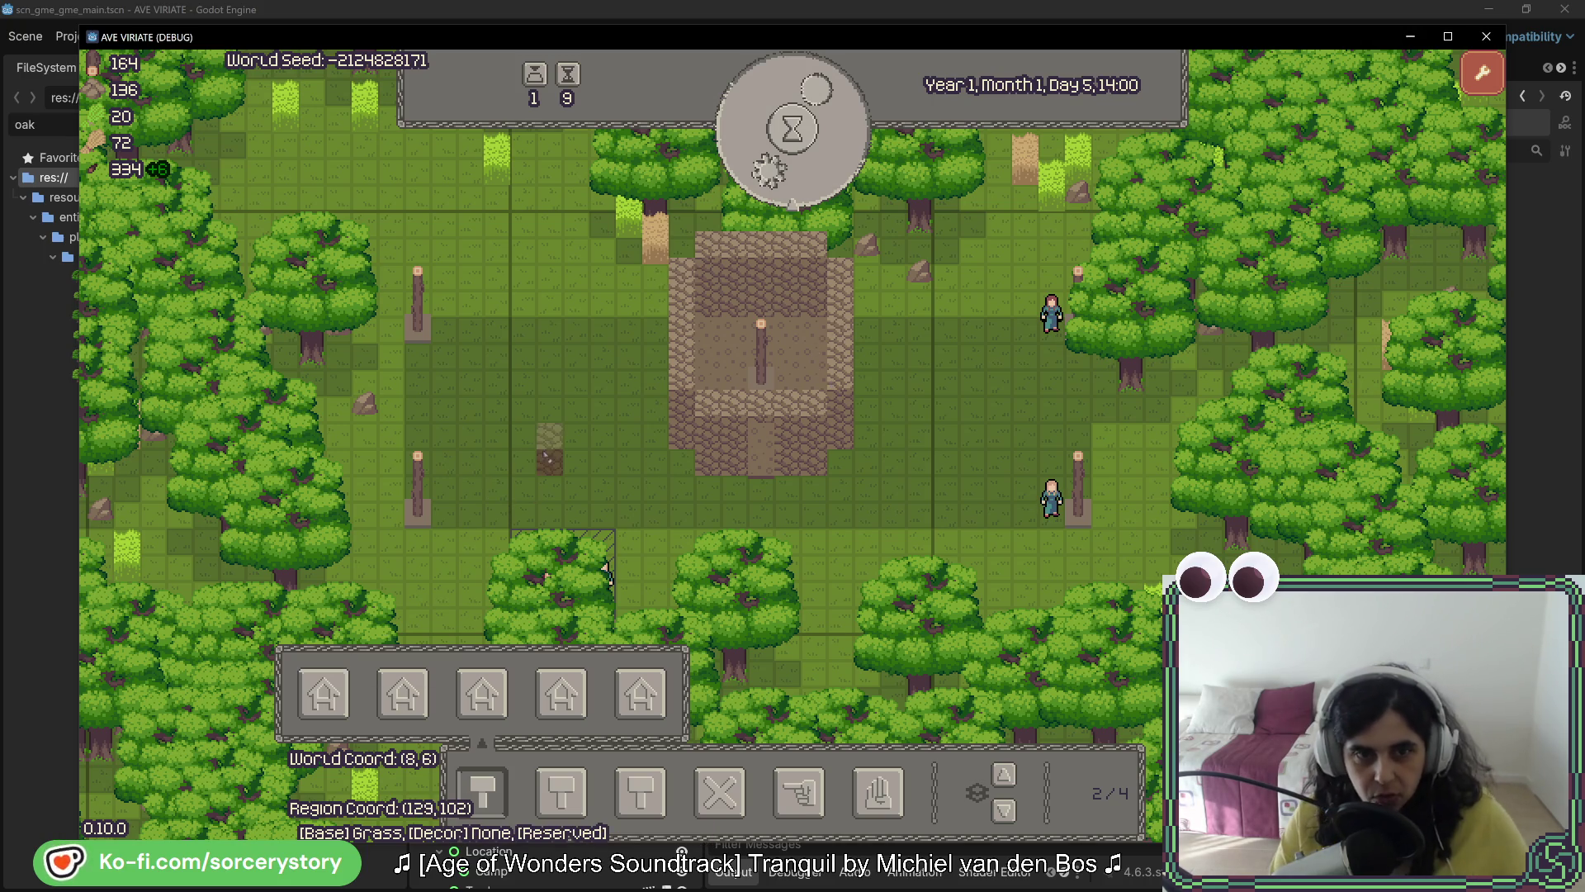
left_click_drag(558, 417, 576, 464)
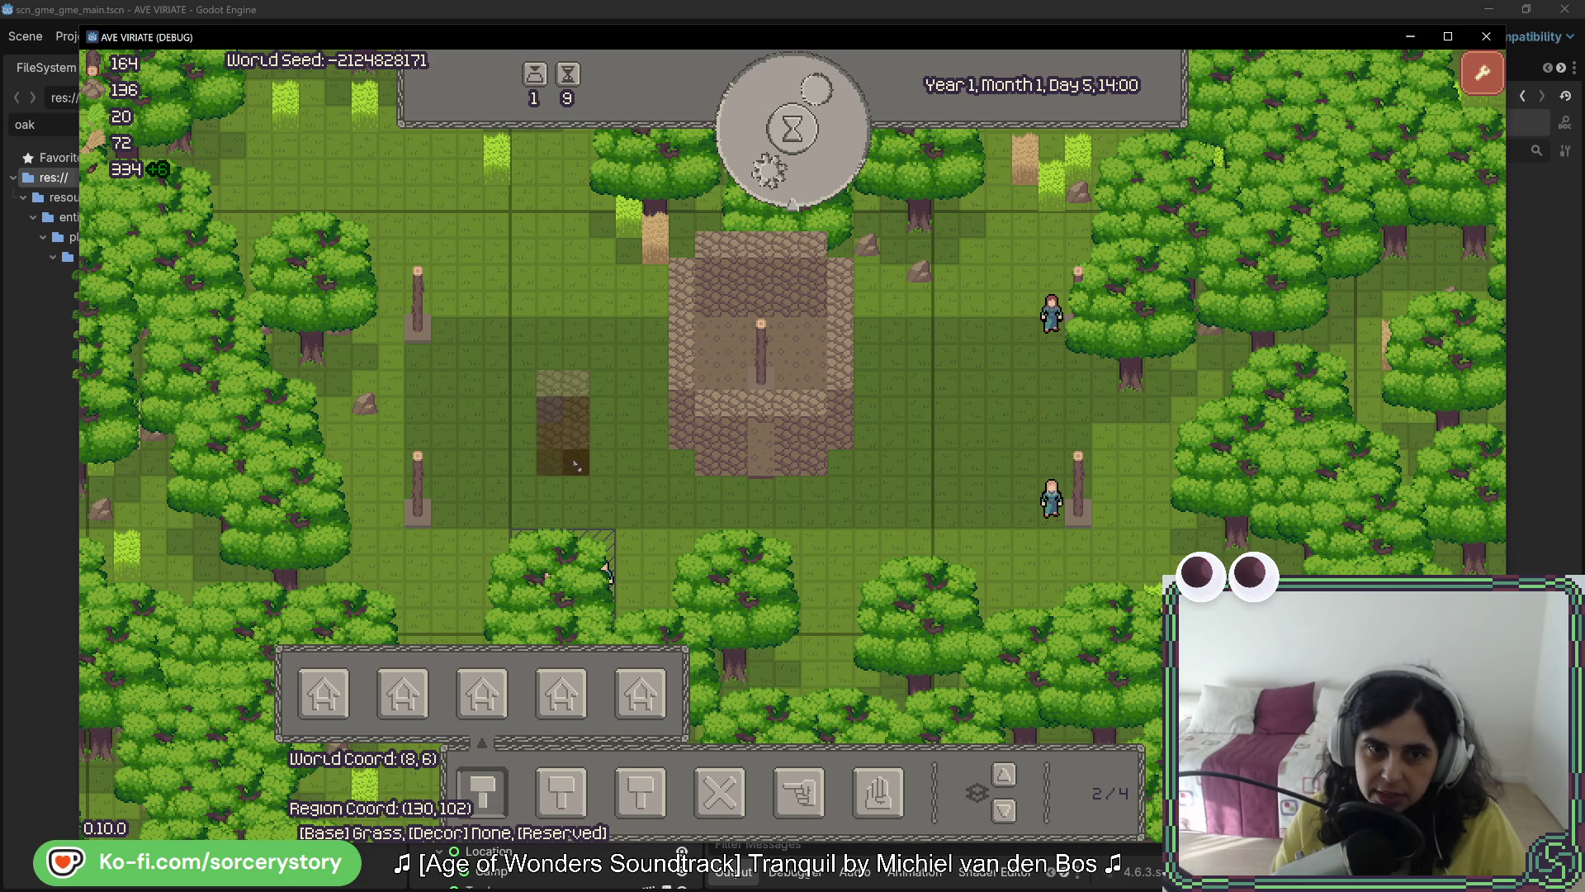
left_click_drag(607, 572, 615, 573)
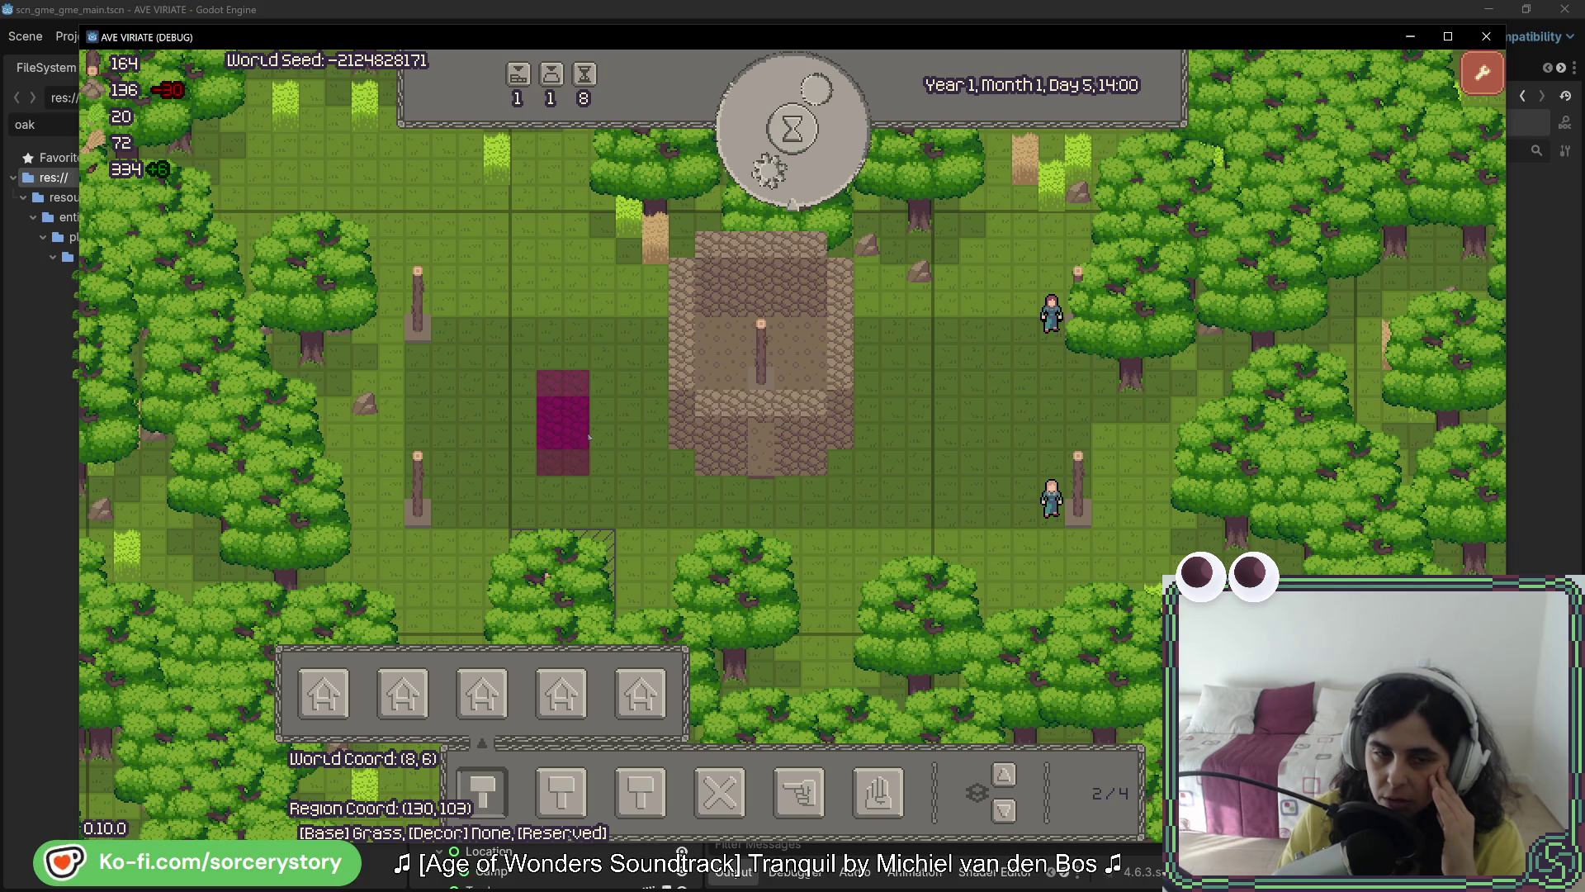
Step: Pass hours until the house is finished at 18:00, then close the game and return to Aseprite
left_click(817, 151)
left_click(817, 151)
left_click(818, 151)
left_click(817, 151)
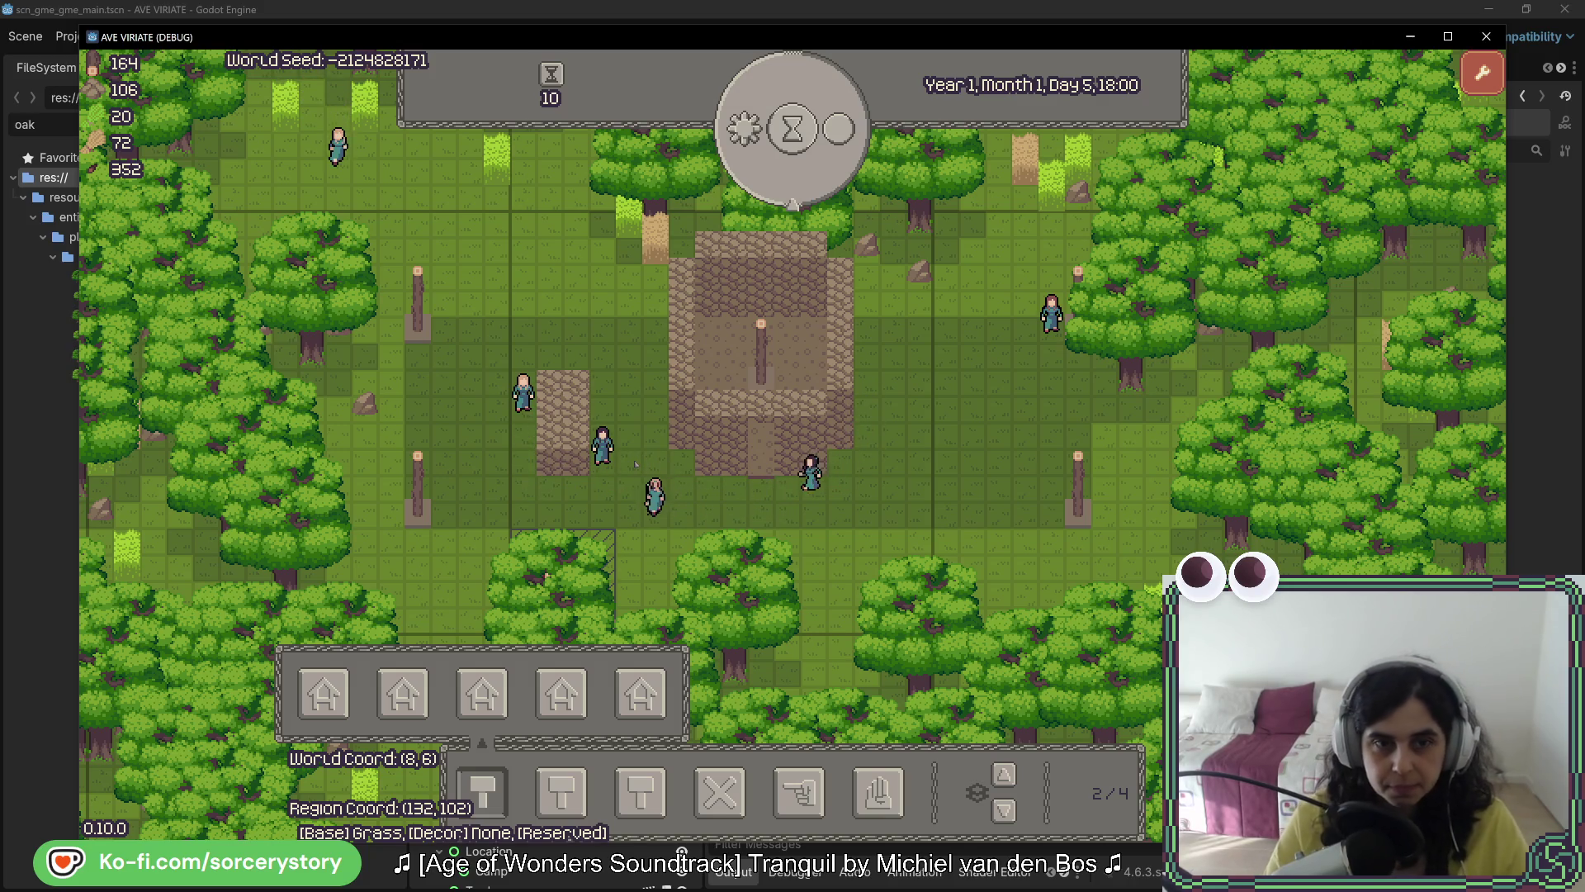
key("F8")
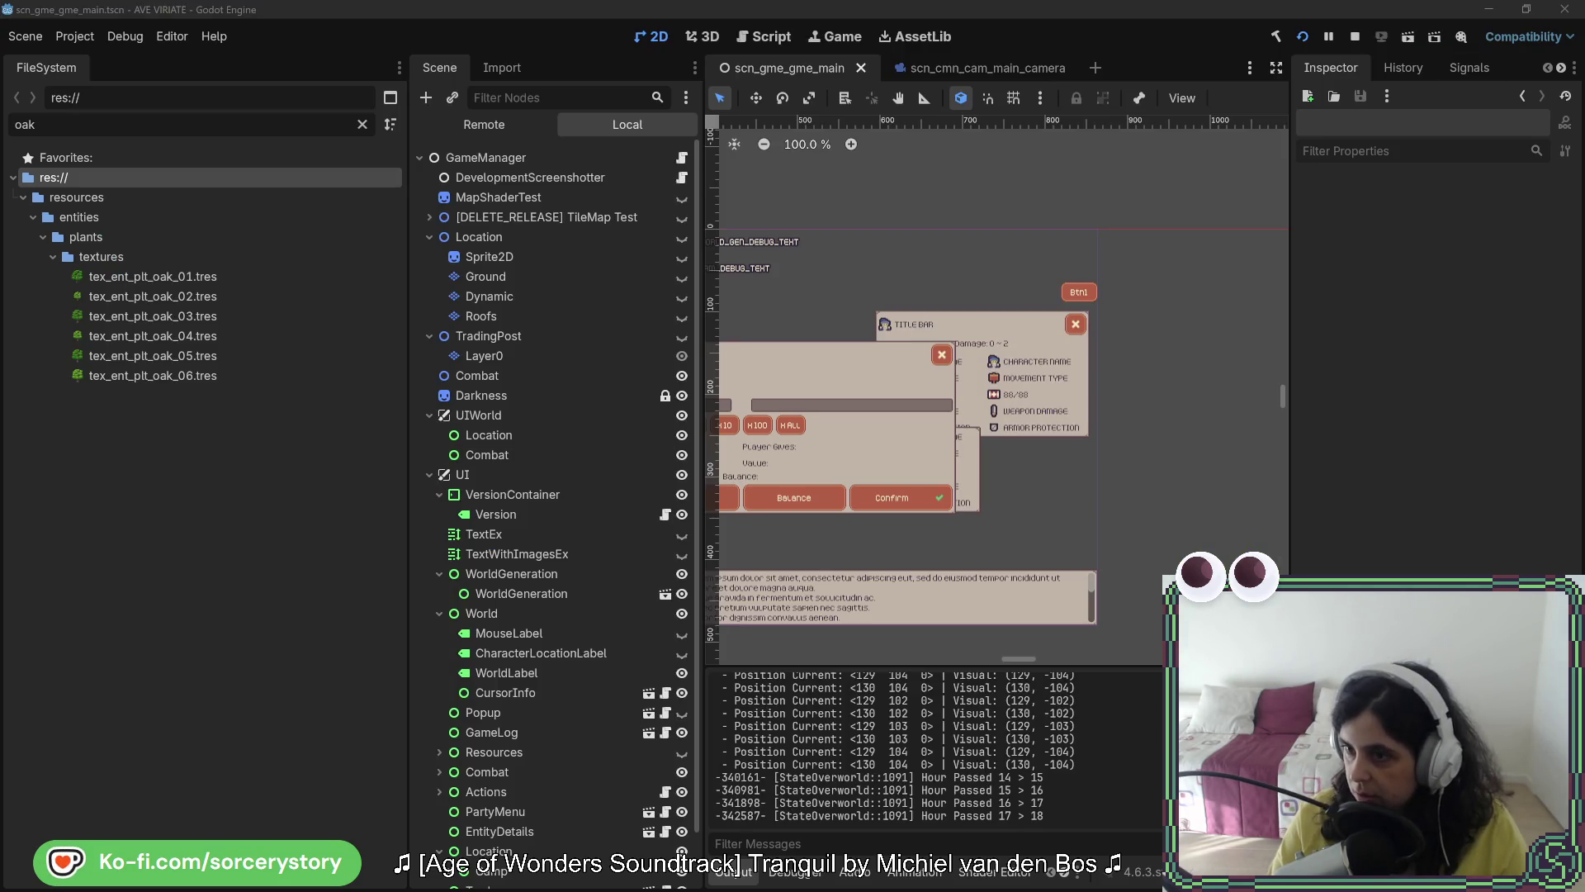
key("alt+Tab")
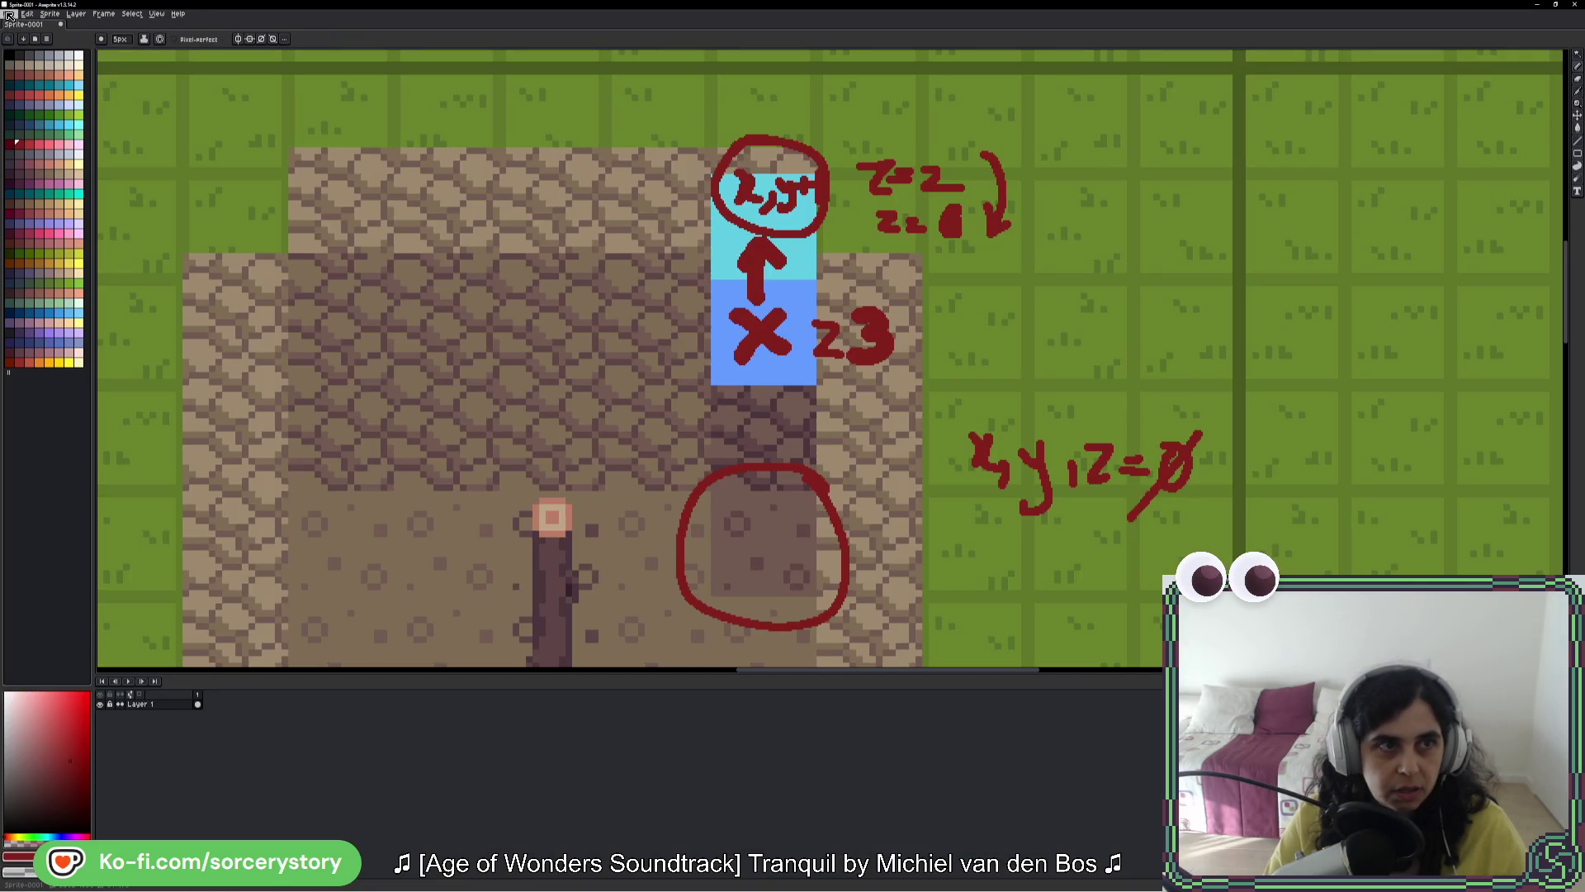
Step: Create a new sprite and paste the game screenshot into it
left_click(9, 14)
left_click(29, 28)
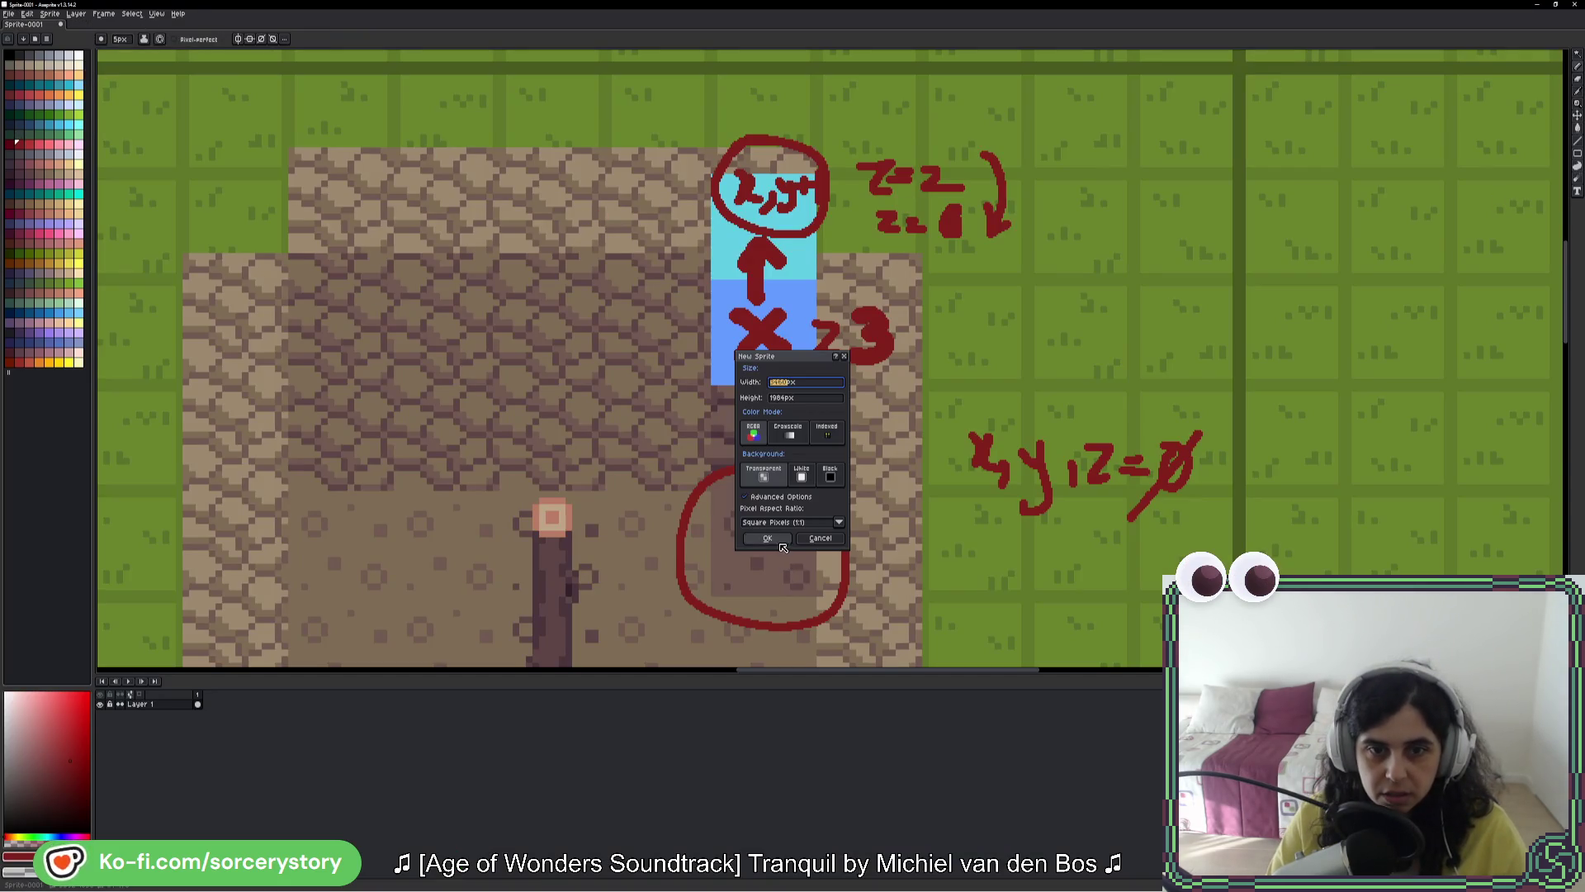
left_click(781, 543)
key("ctrl+v")
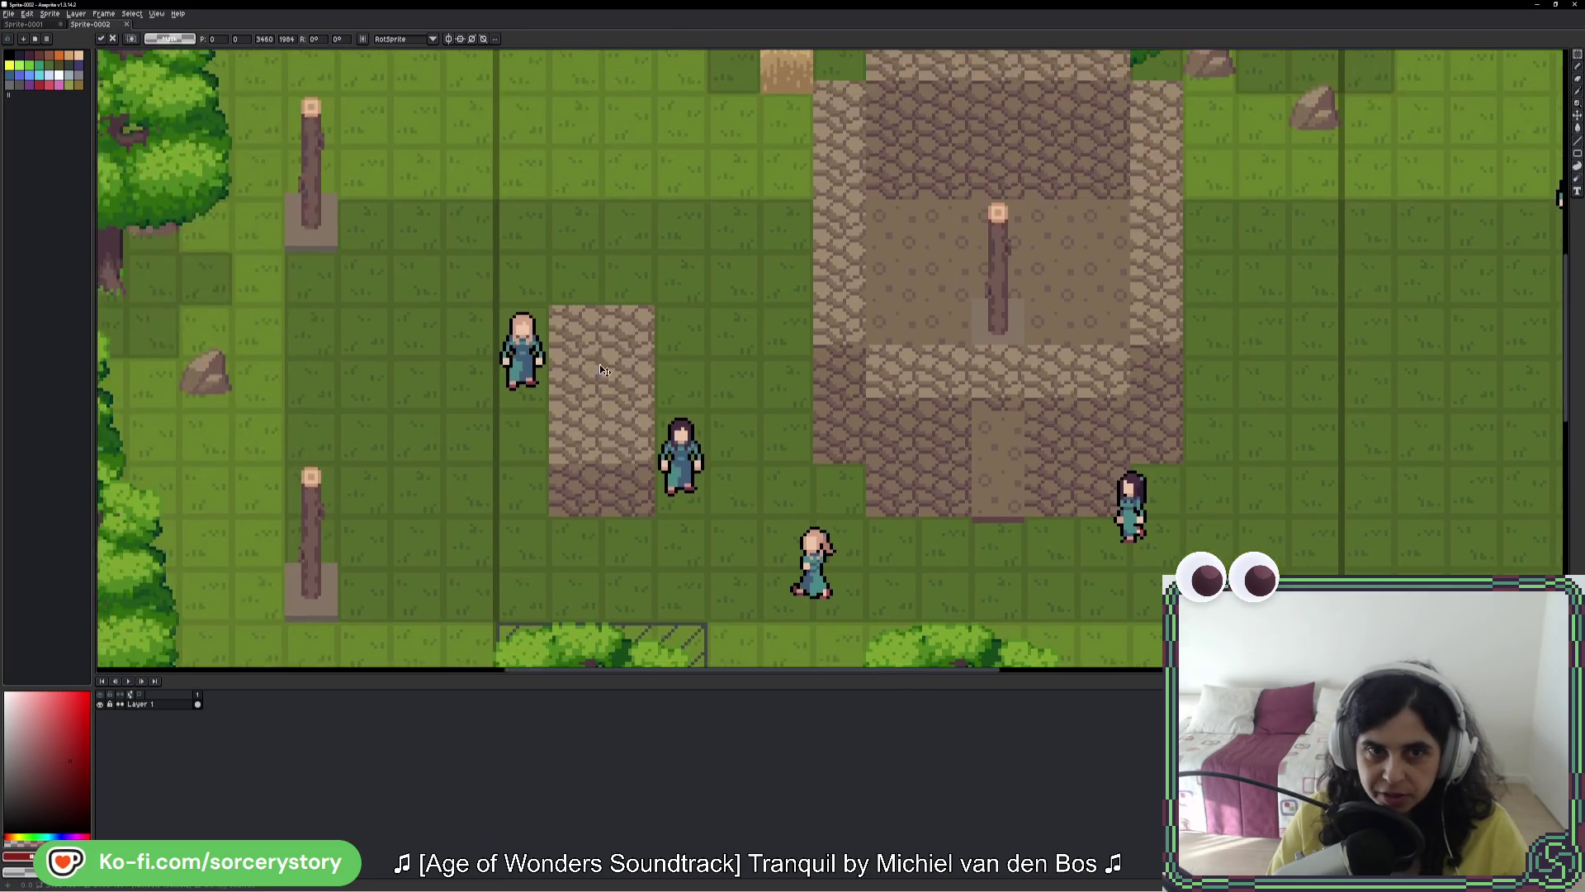
scroll(600, 365, "up", 2)
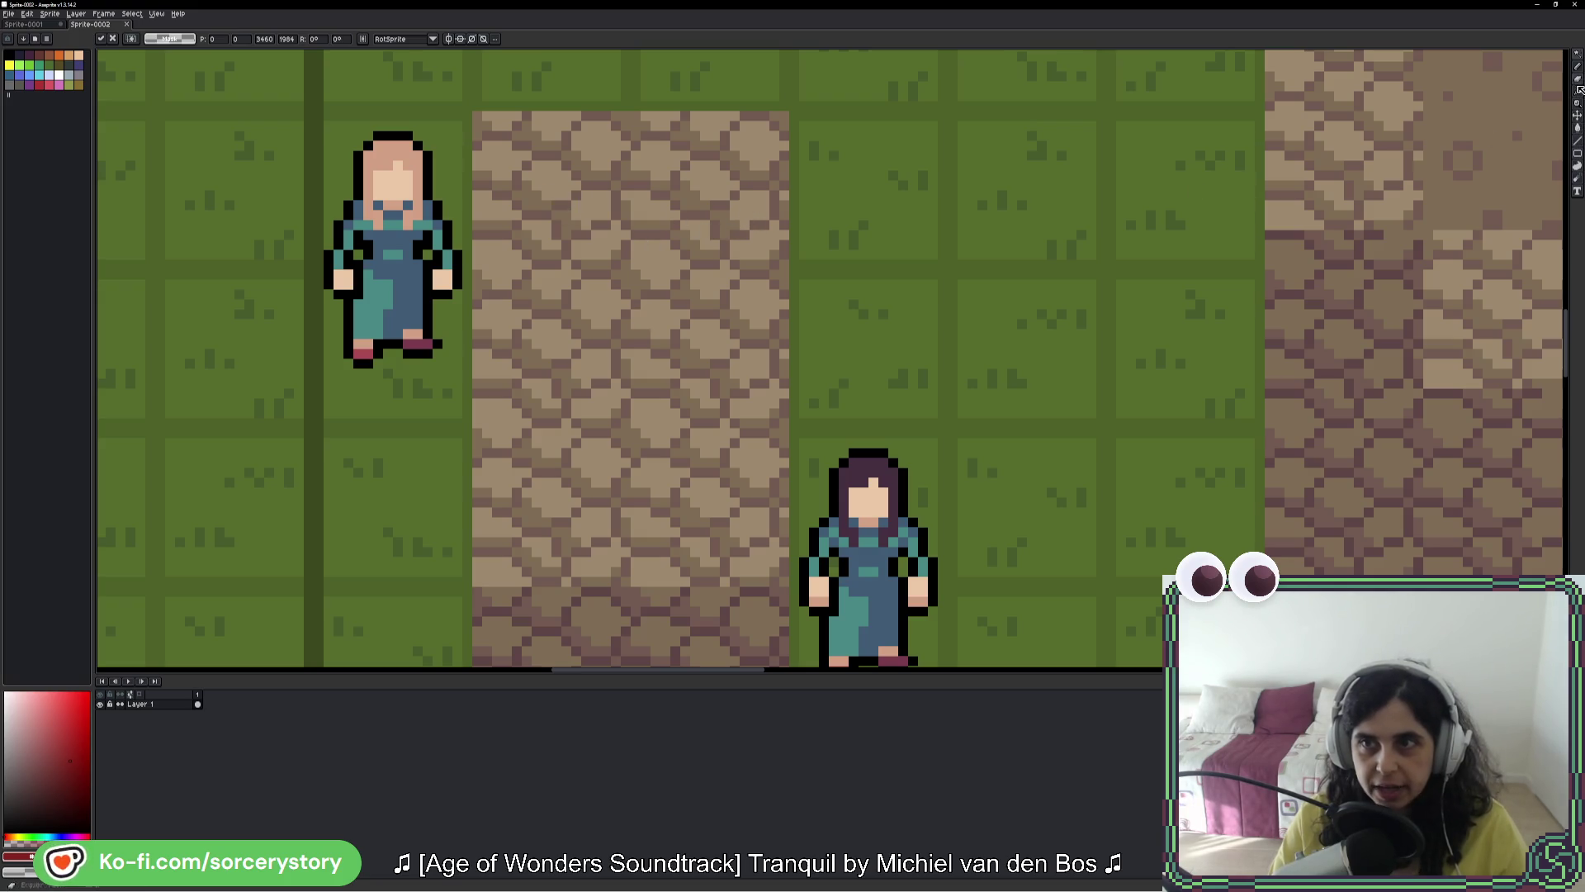
Step: Browse the brush and selection tools, then shift the pasted screenshot down and right
left_click(1577, 178)
left_click(1577, 166)
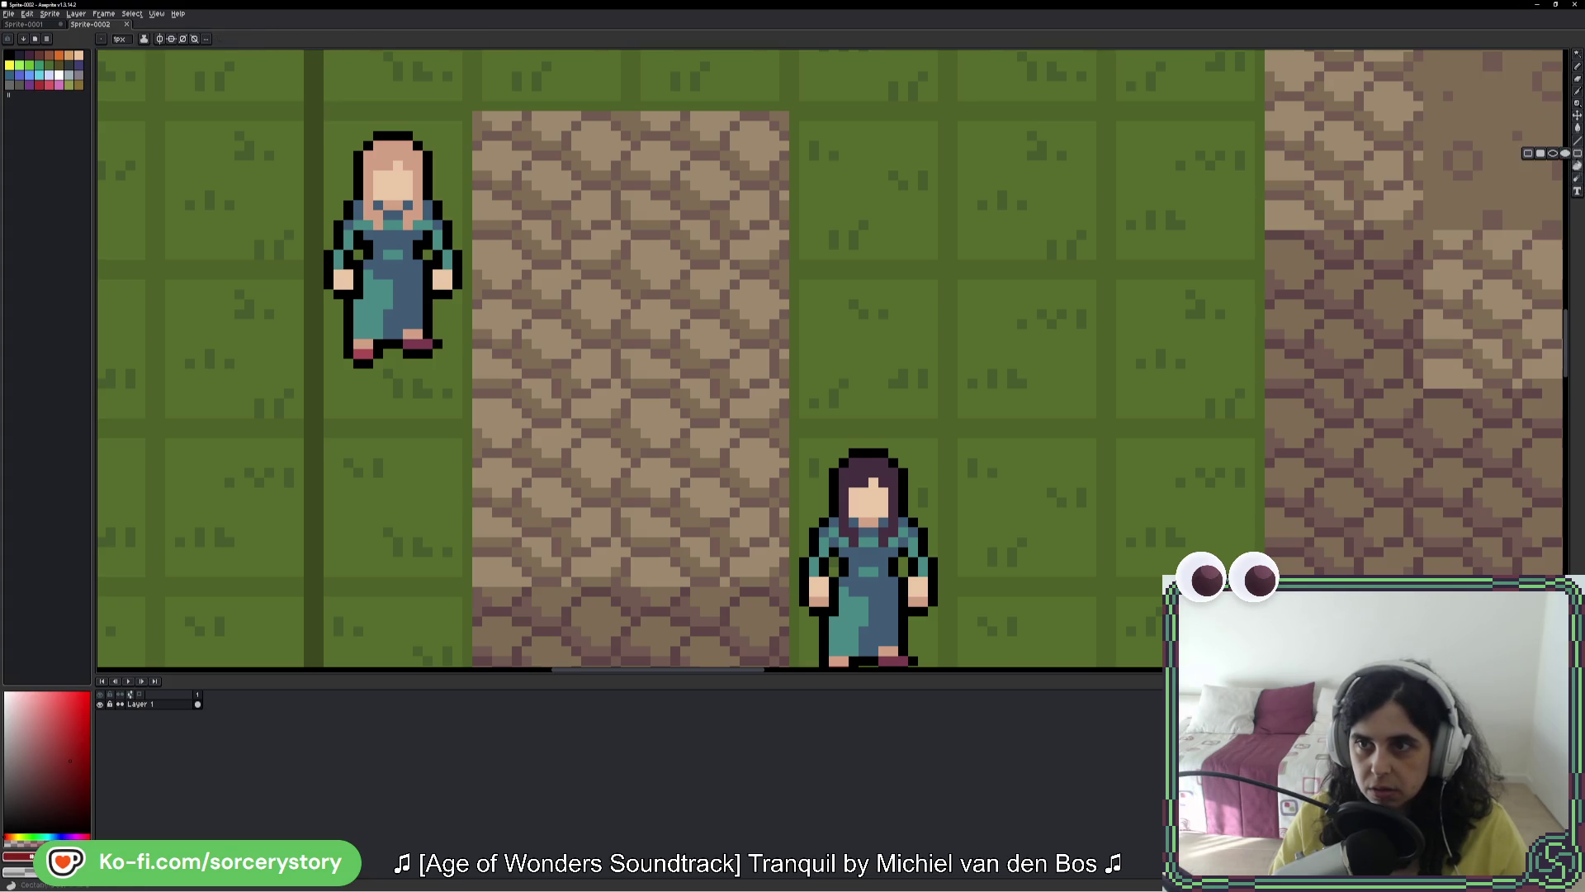
left_click(1578, 67)
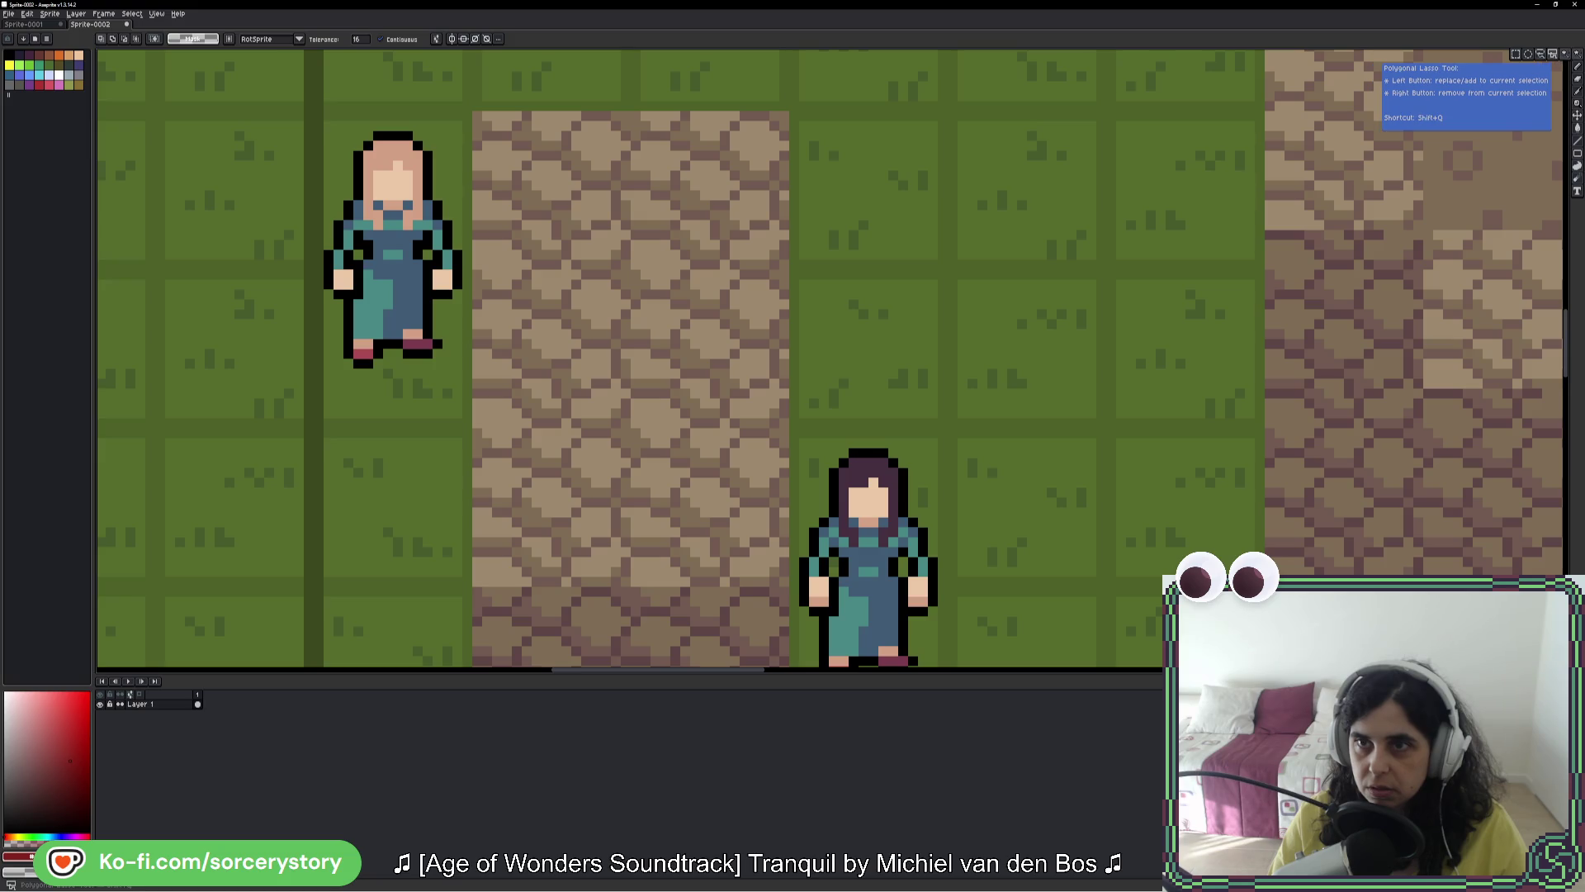
key("b")
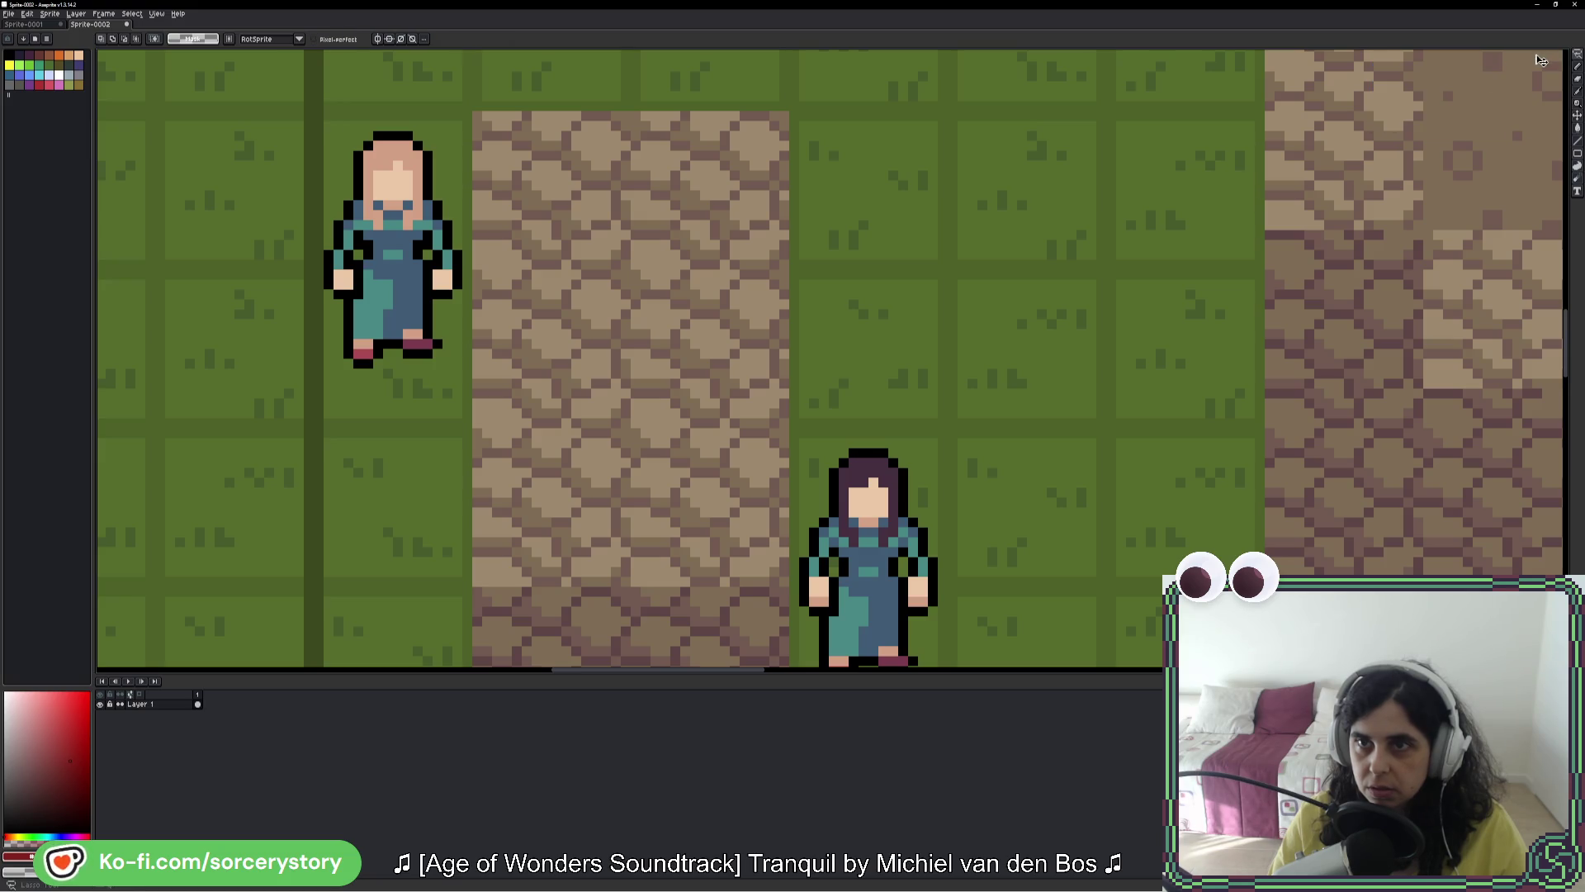
left_click_drag(683, 329, 722, 303)
mouse_move(707, 493)
left_mouse_down()
mouse_move(733, 442)
mouse_move(760, 555)
left_mouse_up()
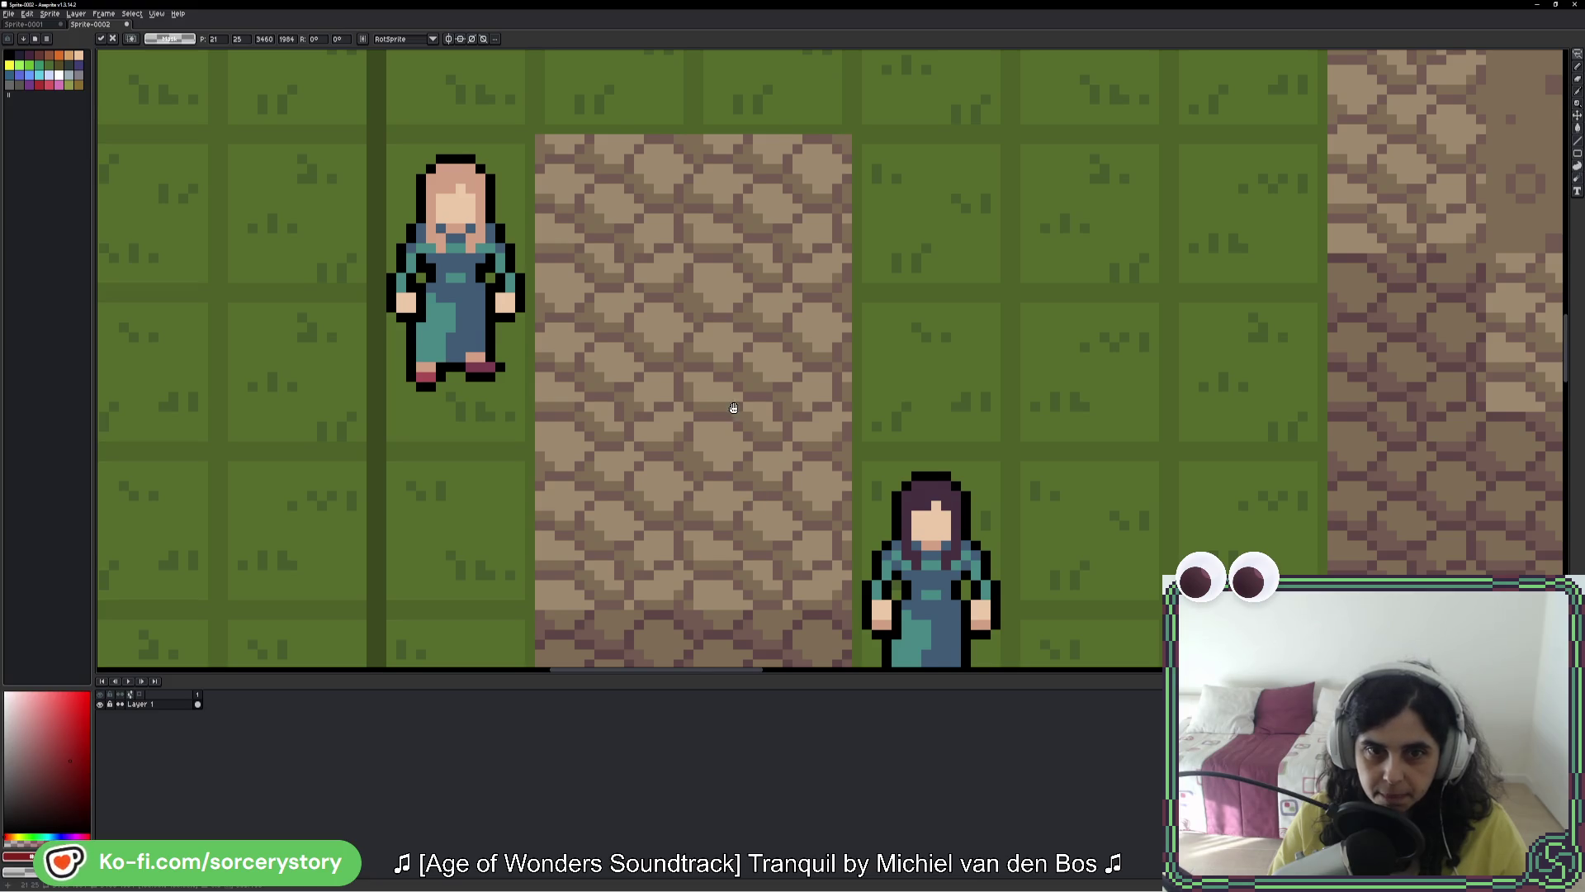
Step: Commit the screenshot's position and lasso an irregular area of the stone patch
left_click_drag(733, 407, 747, 465)
key("Return")
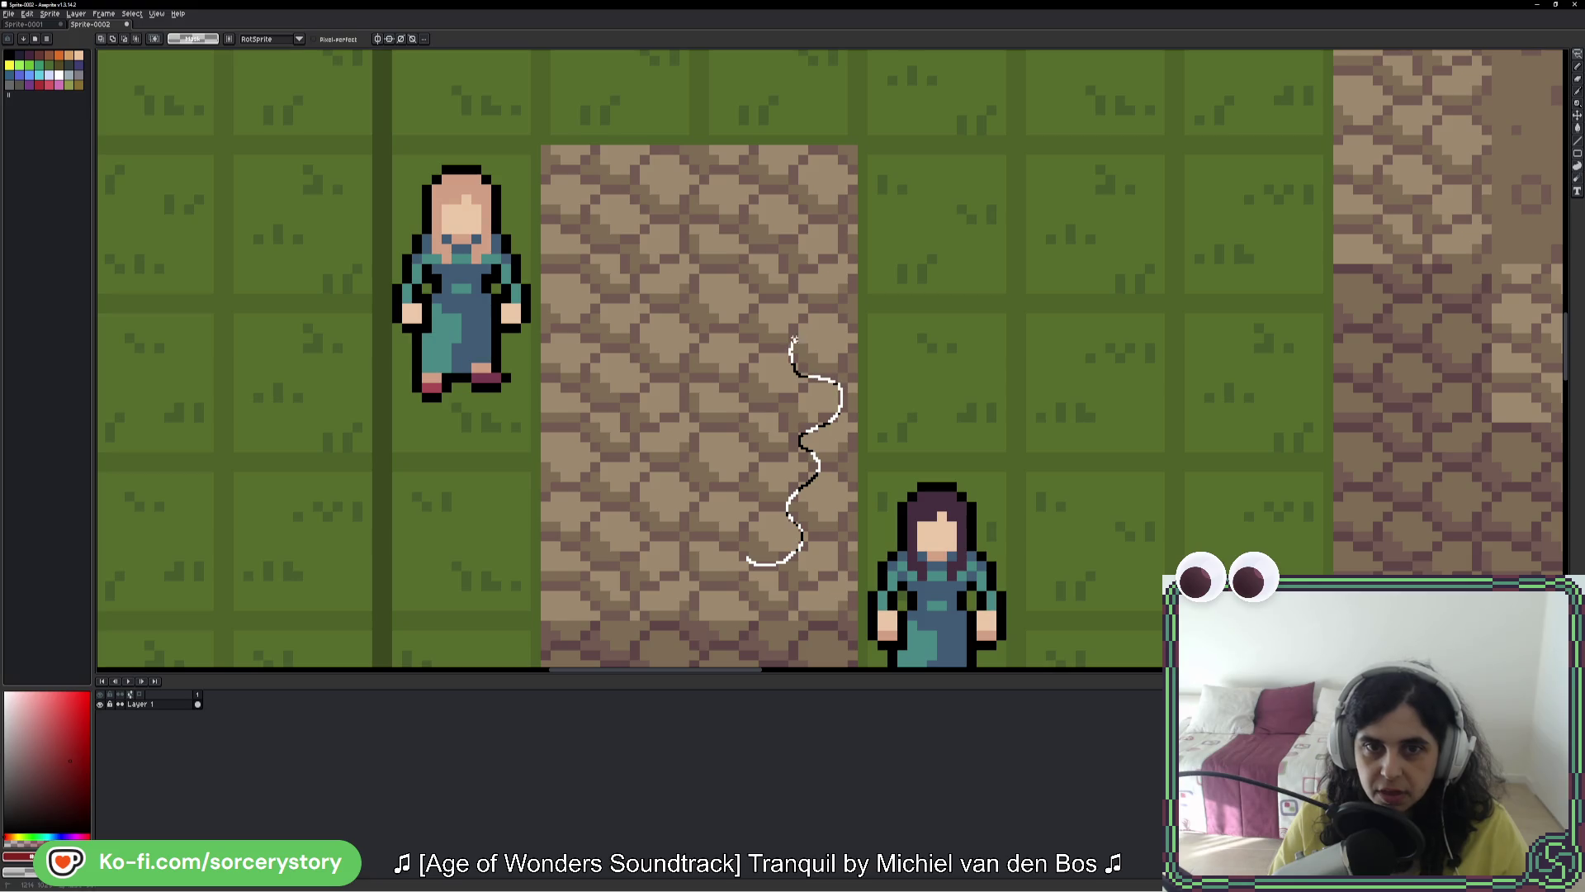
mouse_move(789, 263)
left_mouse_down()
mouse_move(726, 235)
mouse_move(648, 231)
left_mouse_up()
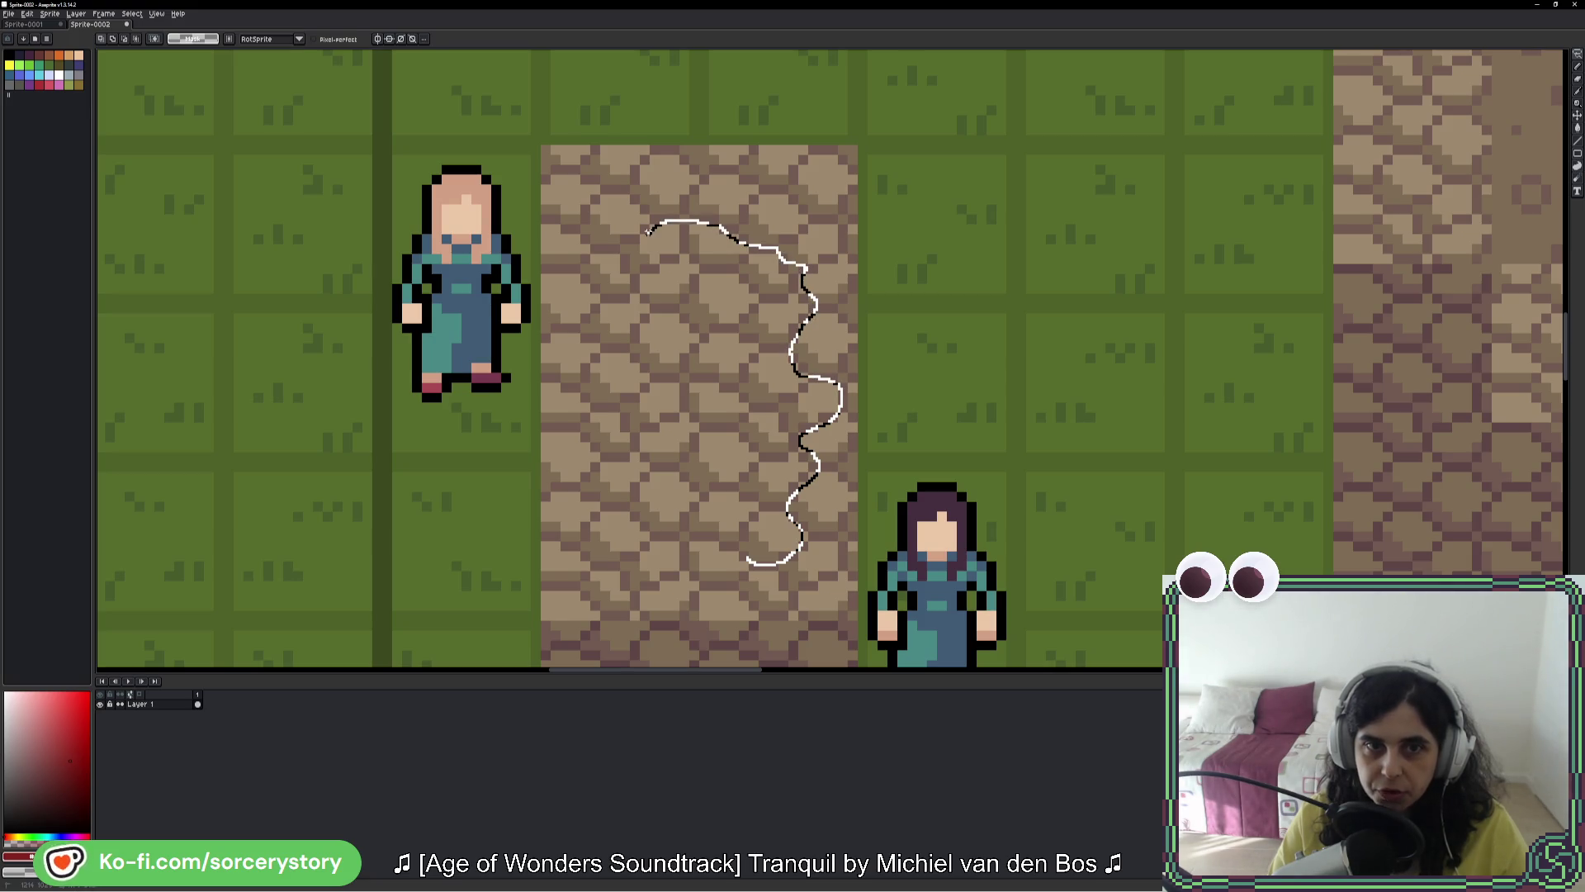
left_click_drag(627, 304, 615, 349)
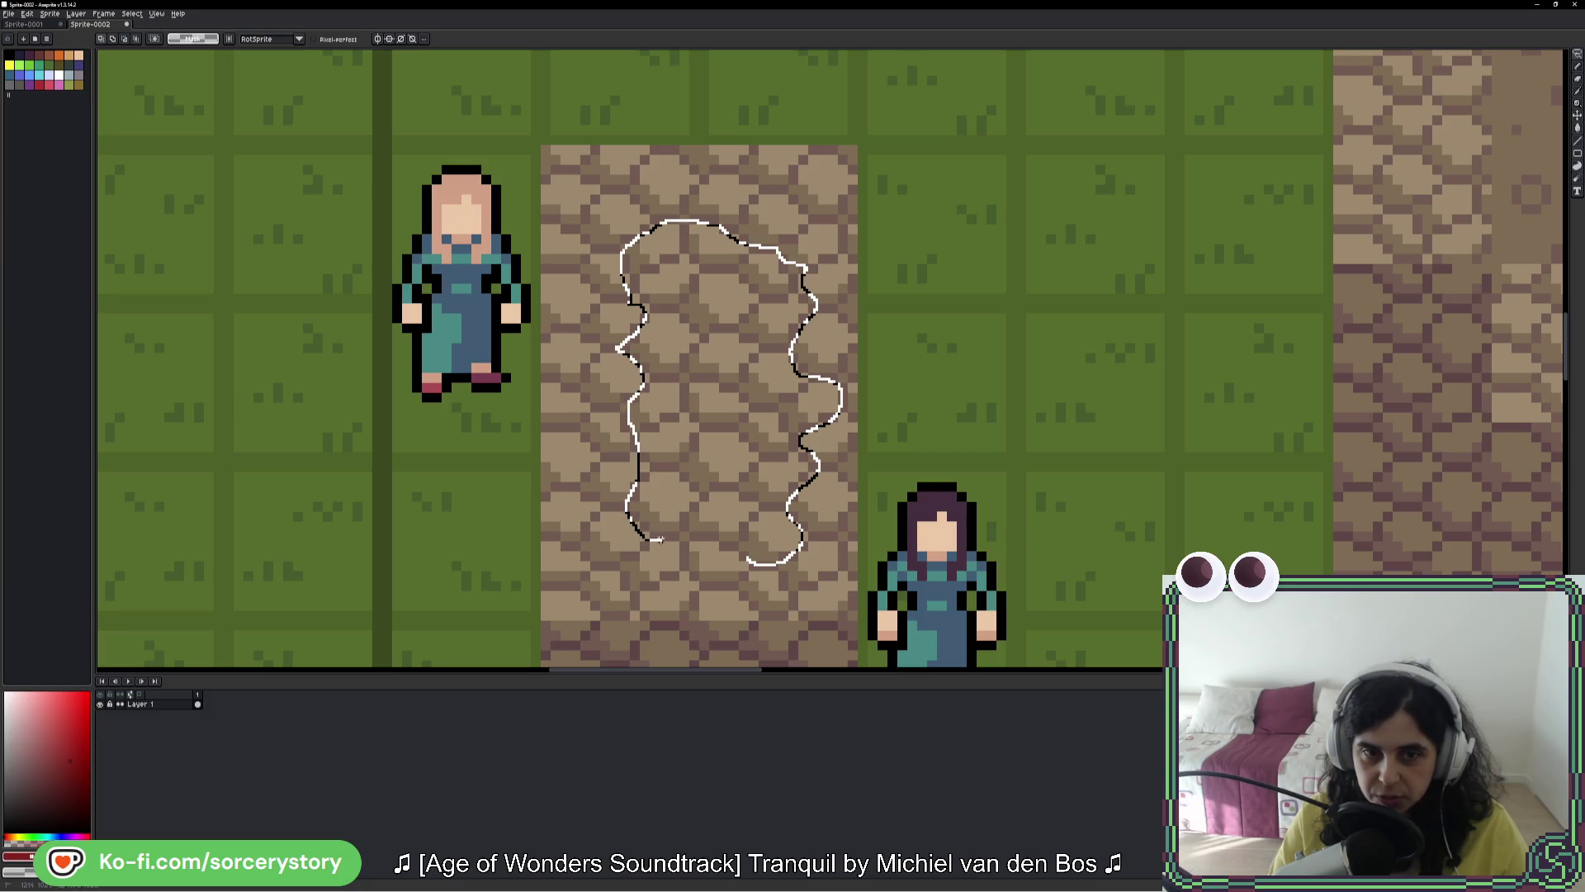
left_click_drag(749, 555, 751, 558)
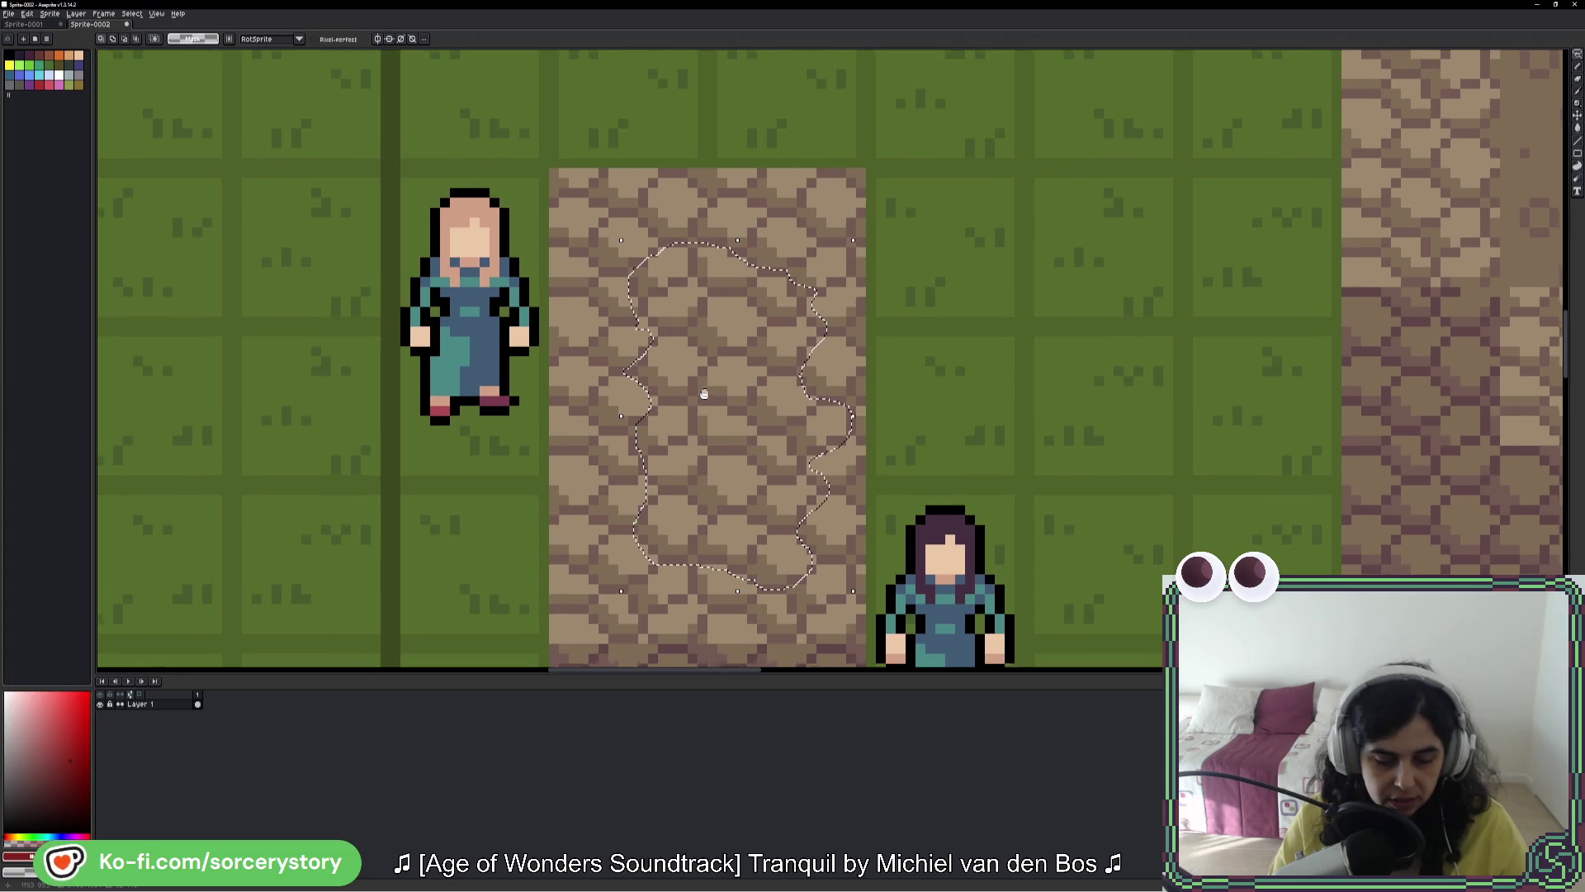
Step: Sample the dark mortar colour and load a larger multi-colour palette preset
key("w")
scroll(868, 384, "up", 2)
left_click(868, 384, "alt")
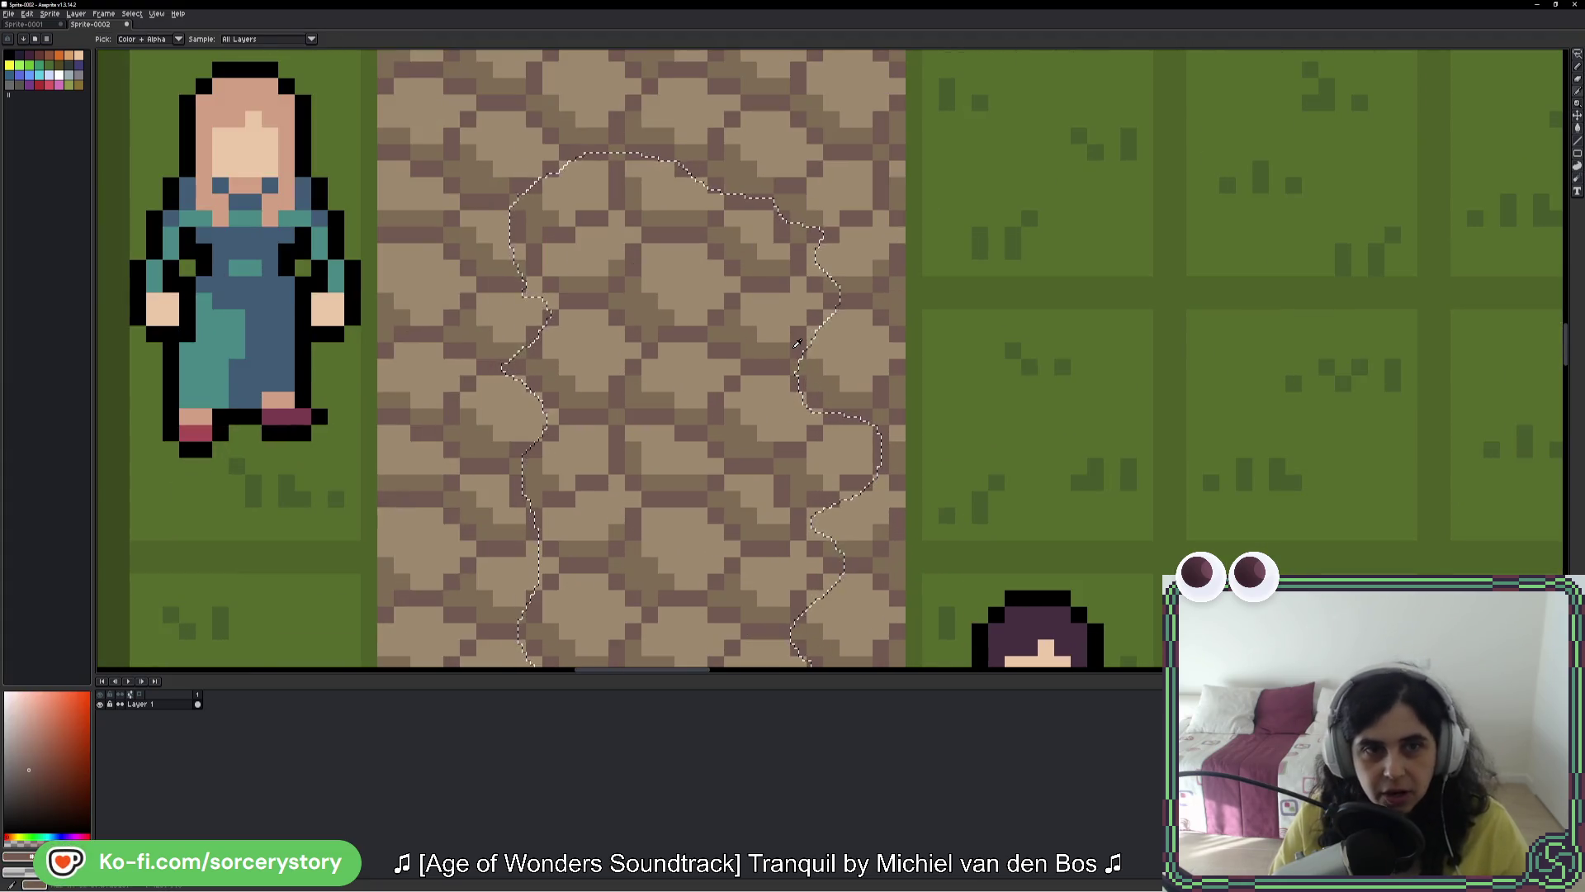
left_click(36, 42)
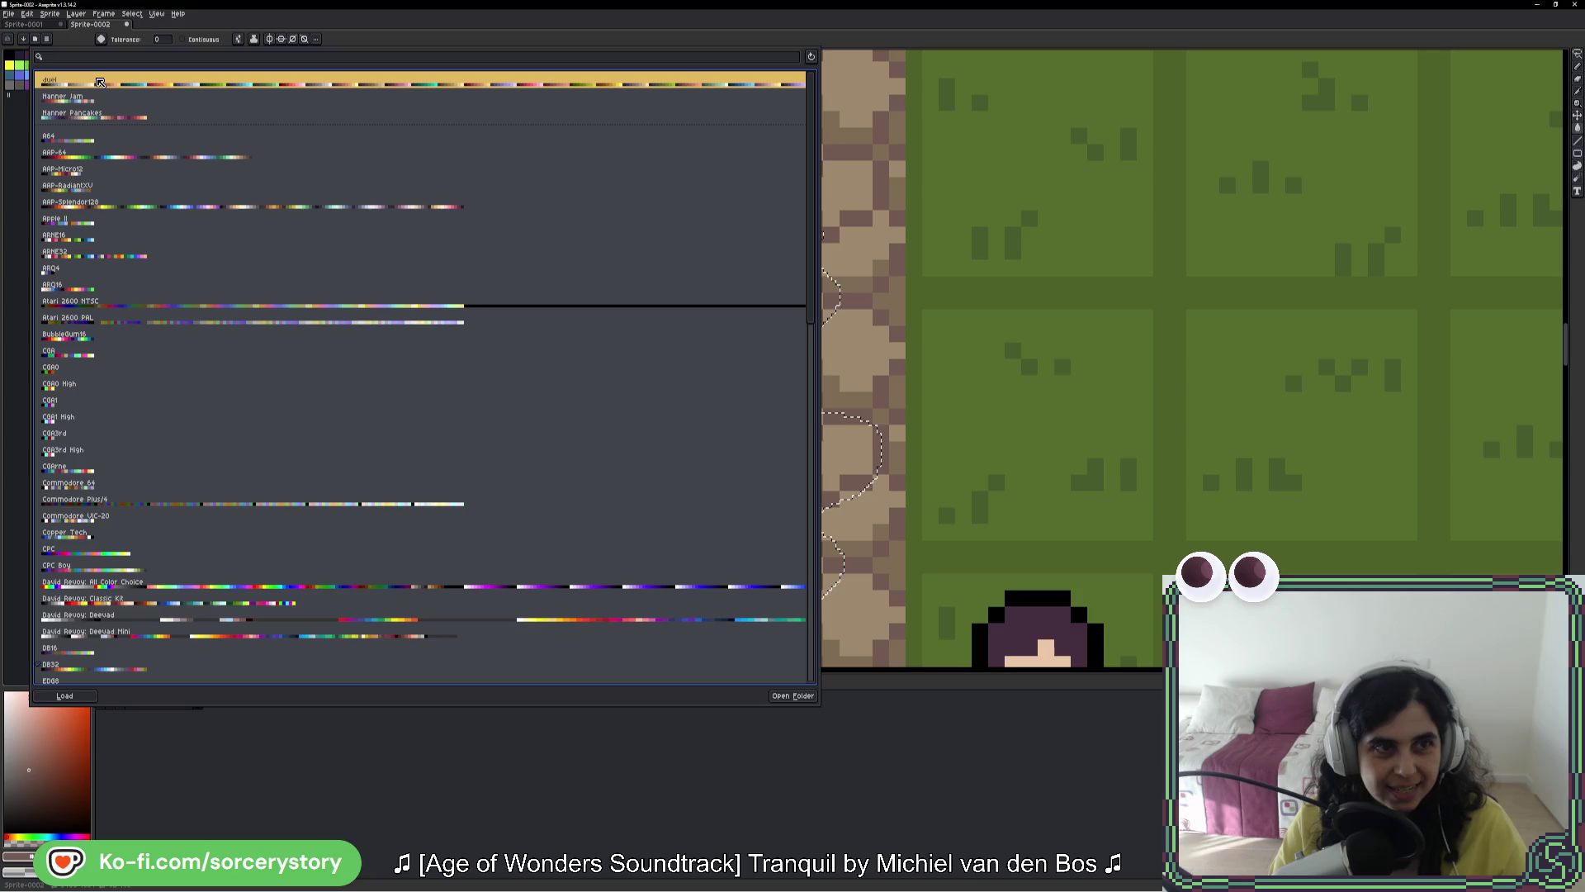
left_click(36, 171)
left_click(26, 171)
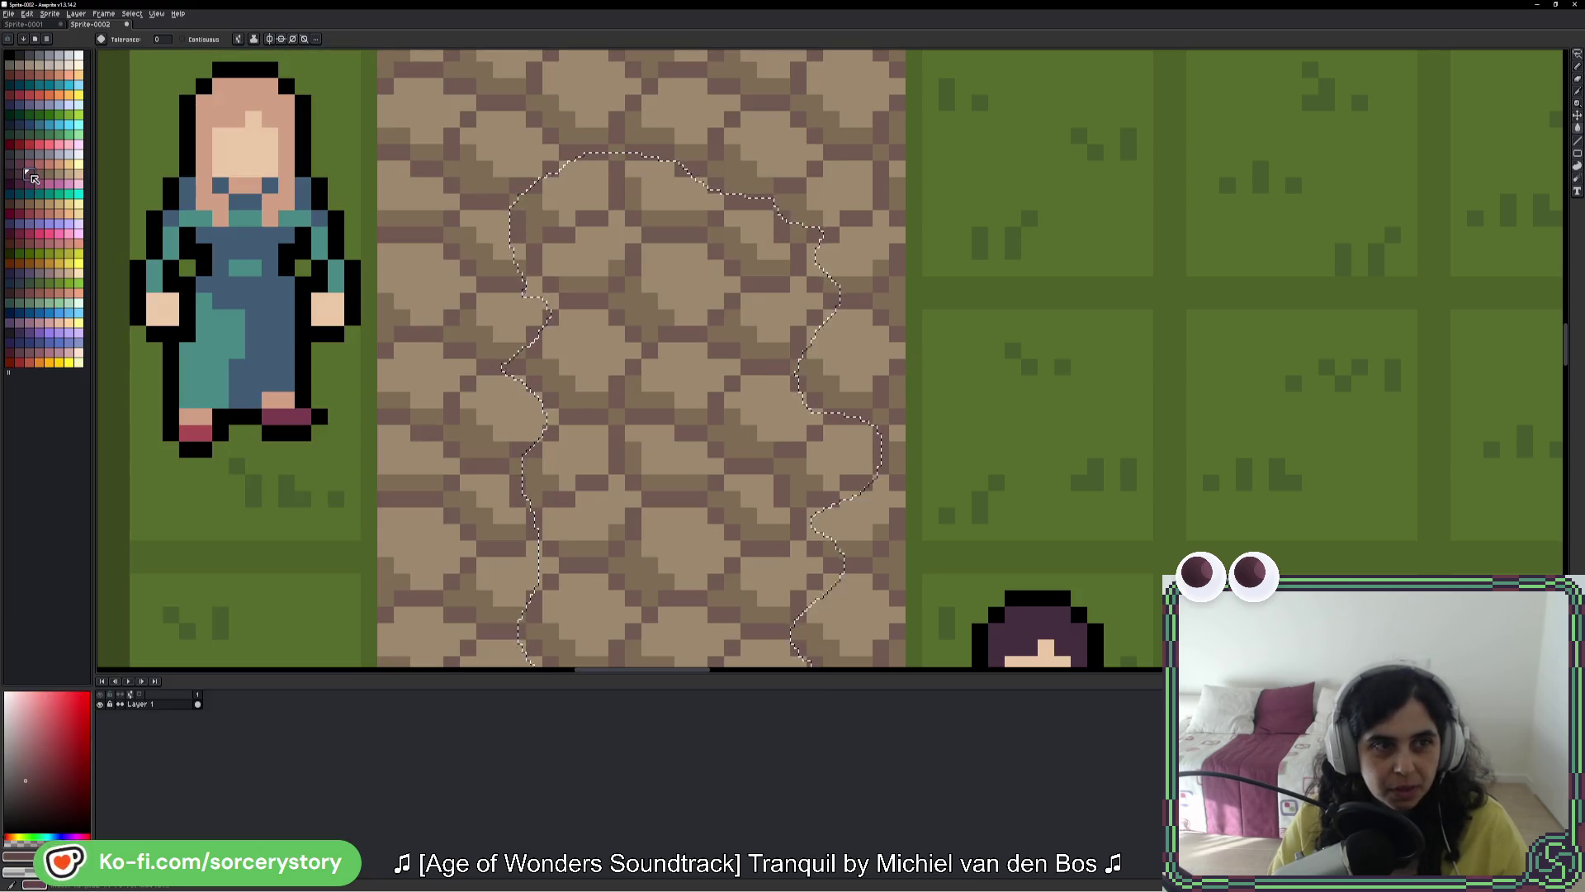
left_click_drag(799, 308, 809, 320)
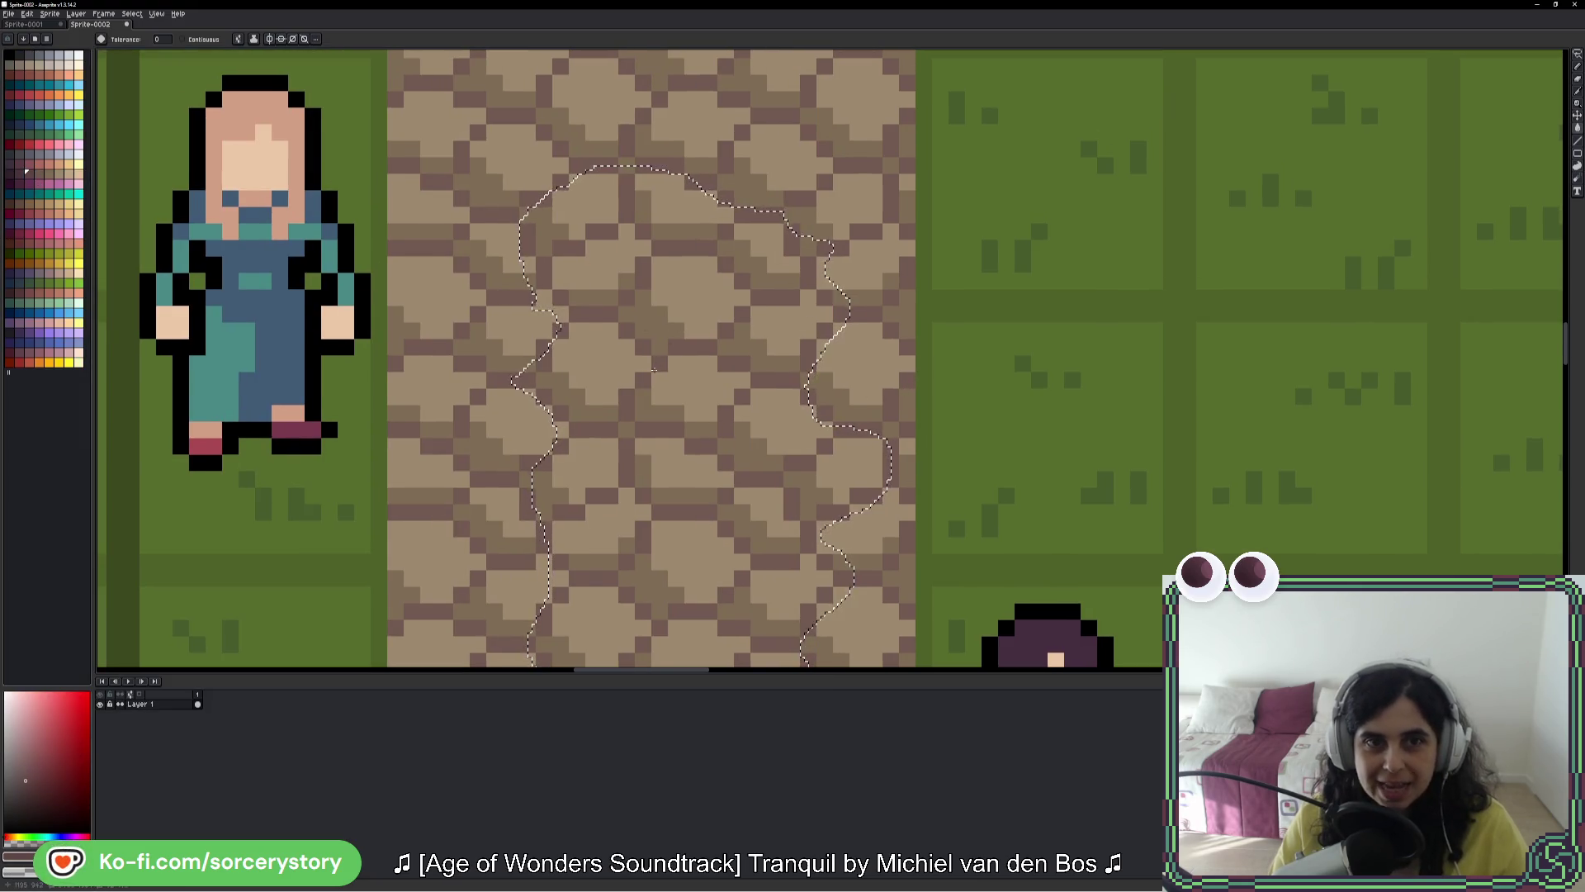
Step: Fill the selected cobblestone patch black, then deselect and undo the fill
left_click(8, 54)
left_click(717, 299)
left_click(727, 318)
left_click(755, 351)
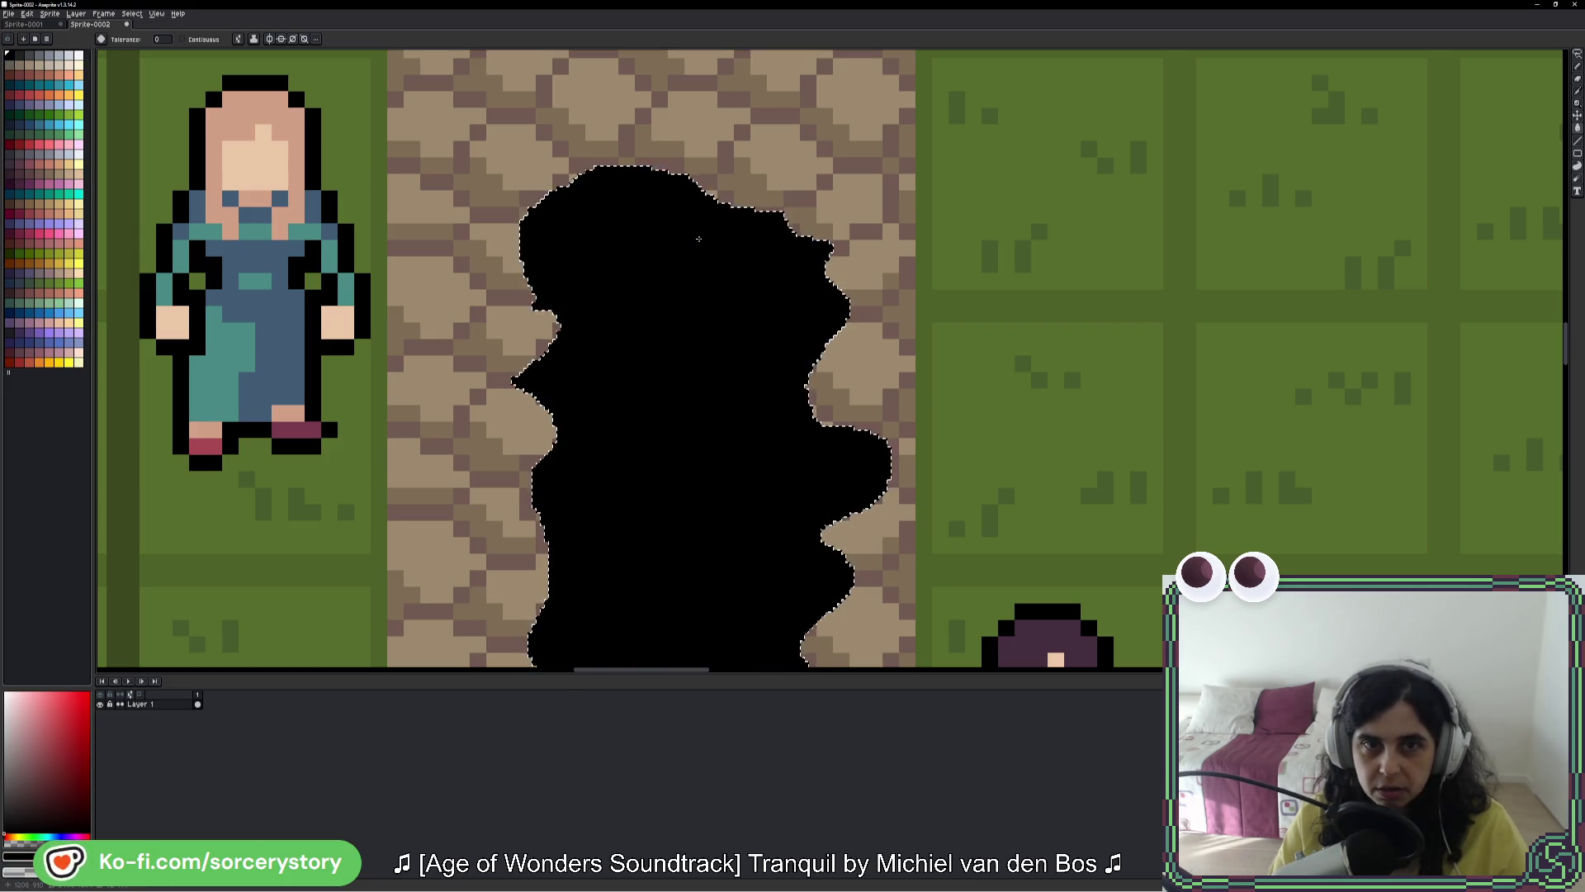
key("ctrl+d")
scroll(771, 360, "down", 2)
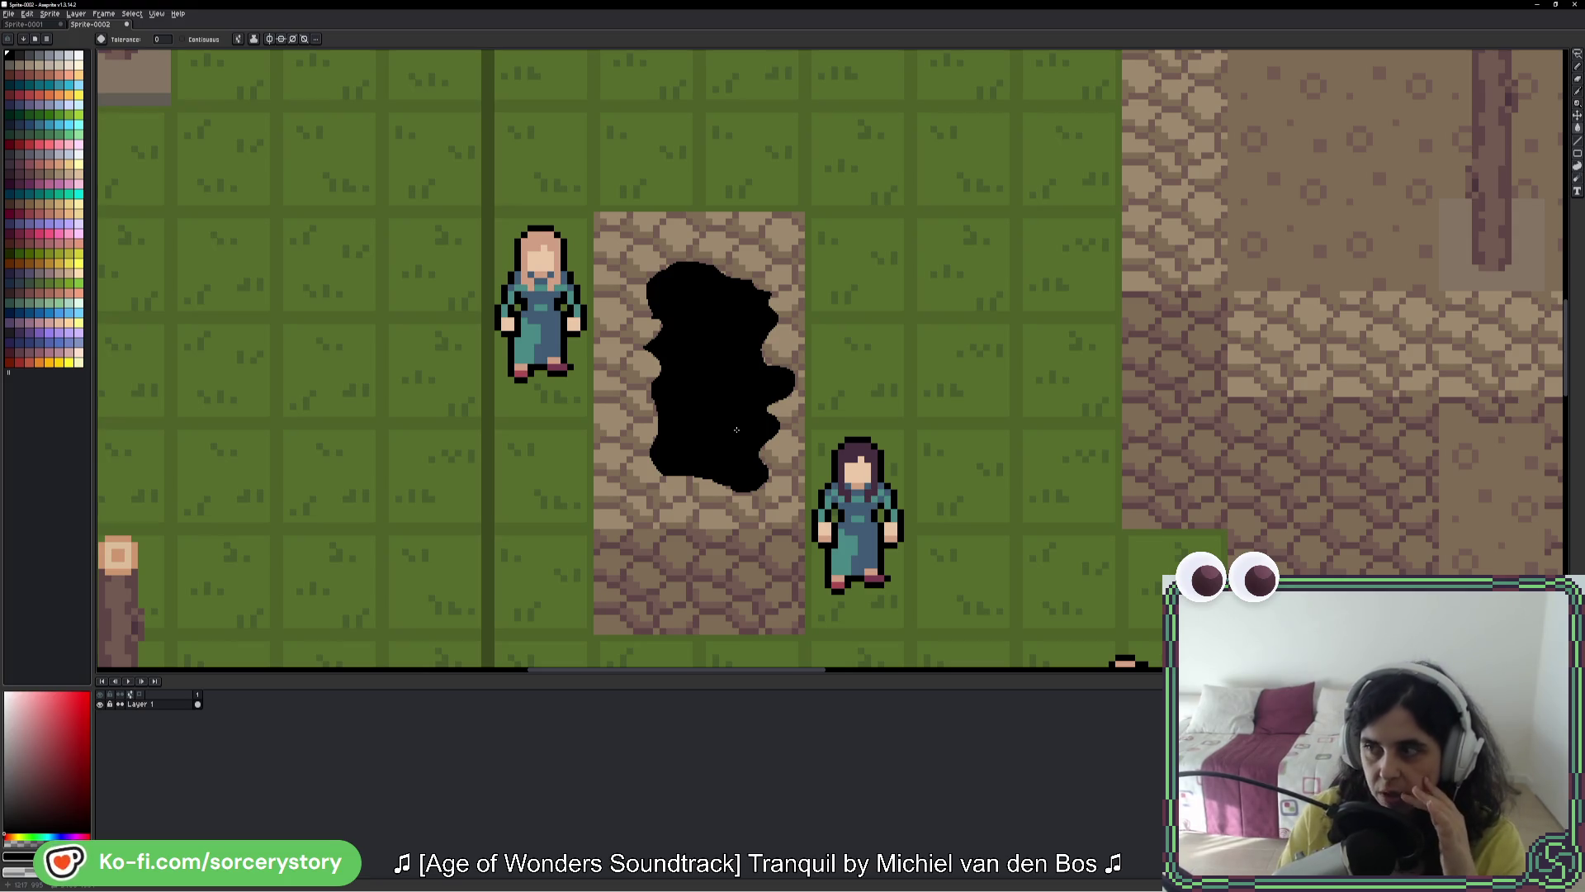
key("ctrl+z")
key("ctrl+z")
key("ctrl+z")
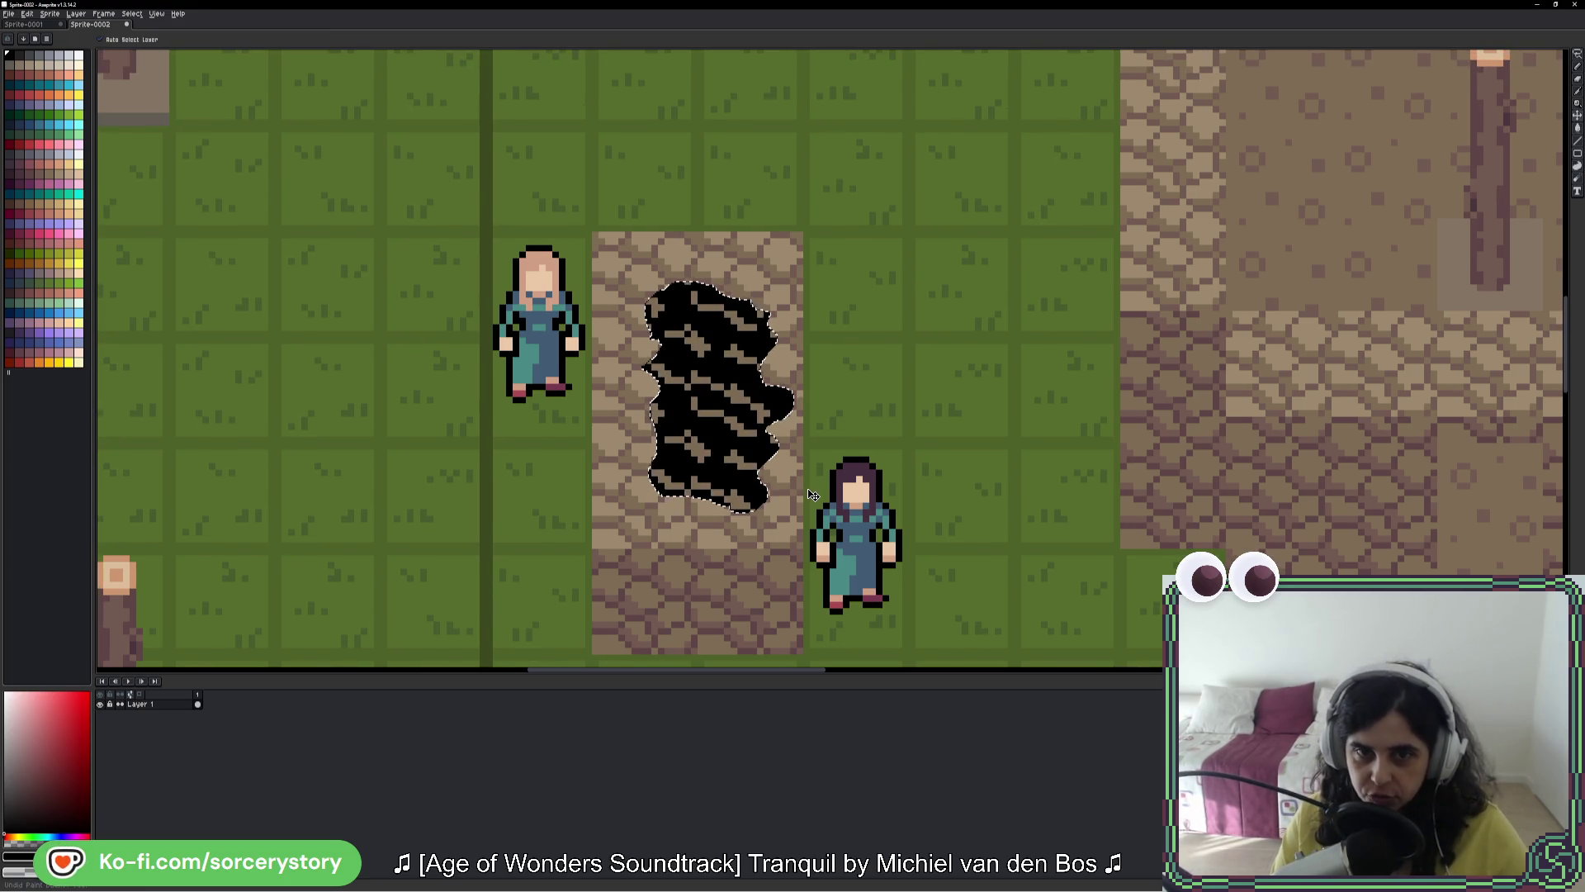
key("ctrl+z")
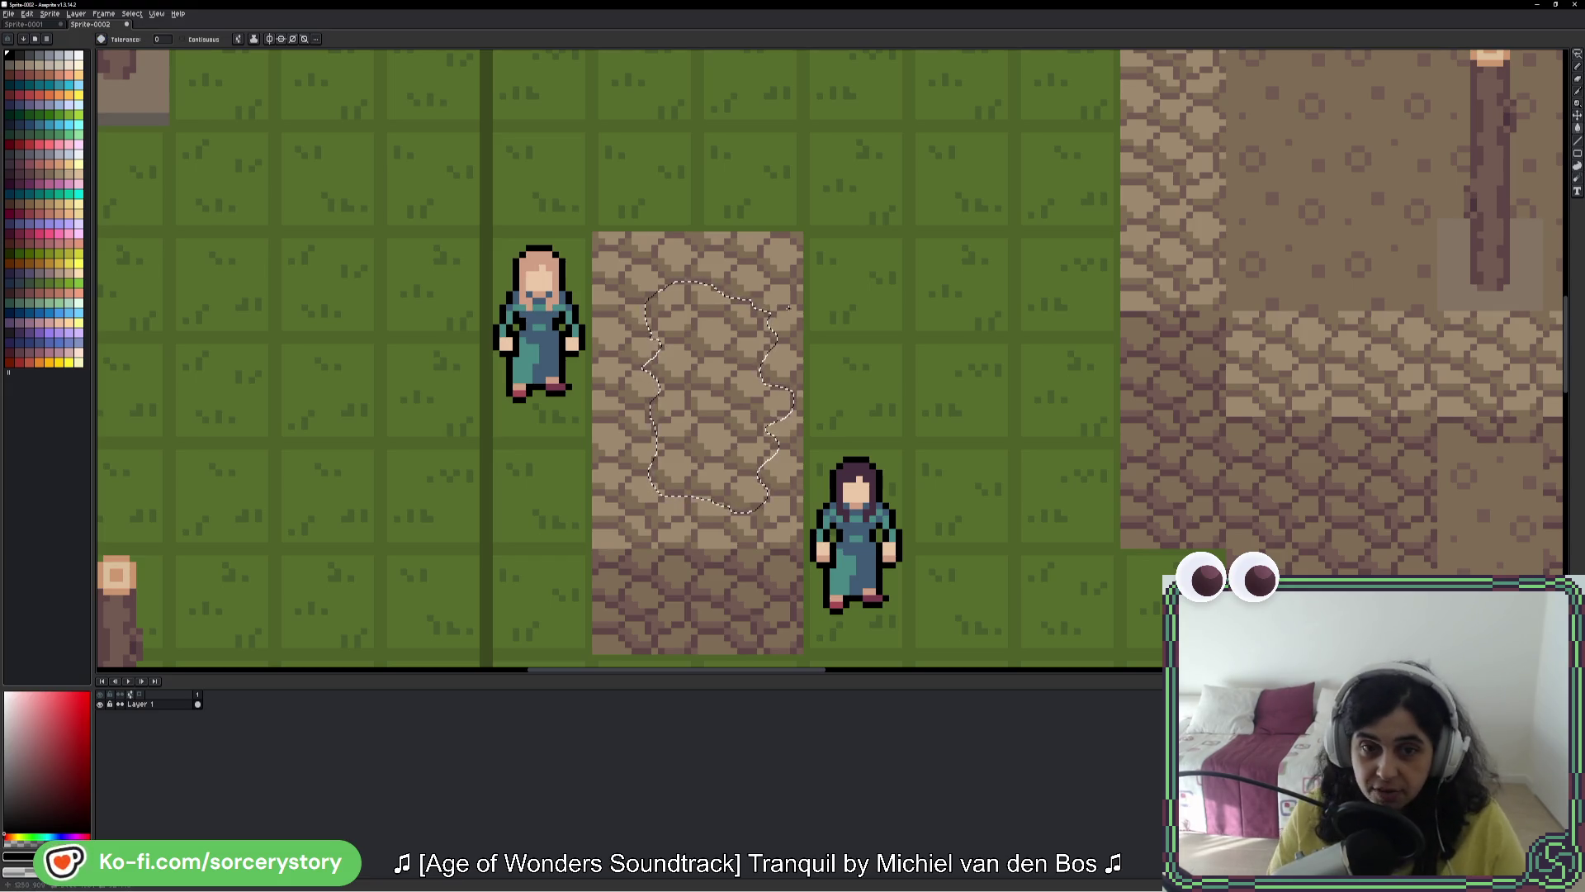
scroll(760, 381, "up", 2)
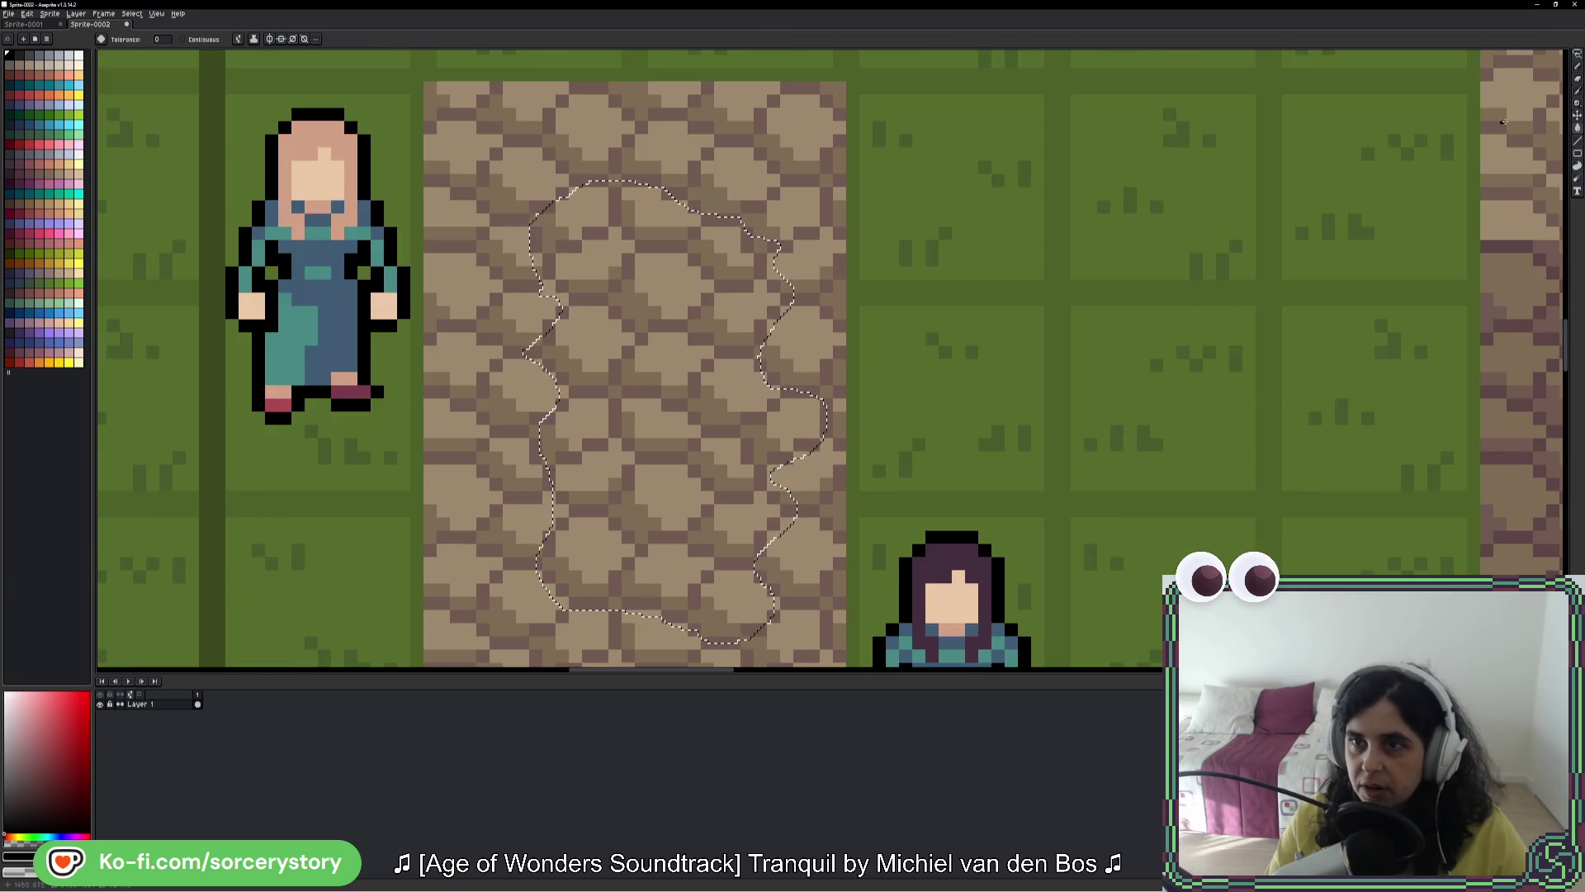
Step: Trim the bulge off the selection's right edge with the Lasso, then look around the village scene
key("i")
mouse_move(813, 390)
left_mouse_down()
mouse_move(875, 303)
mouse_move(796, 373)
mouse_move(832, 384)
left_mouse_up()
key("q")
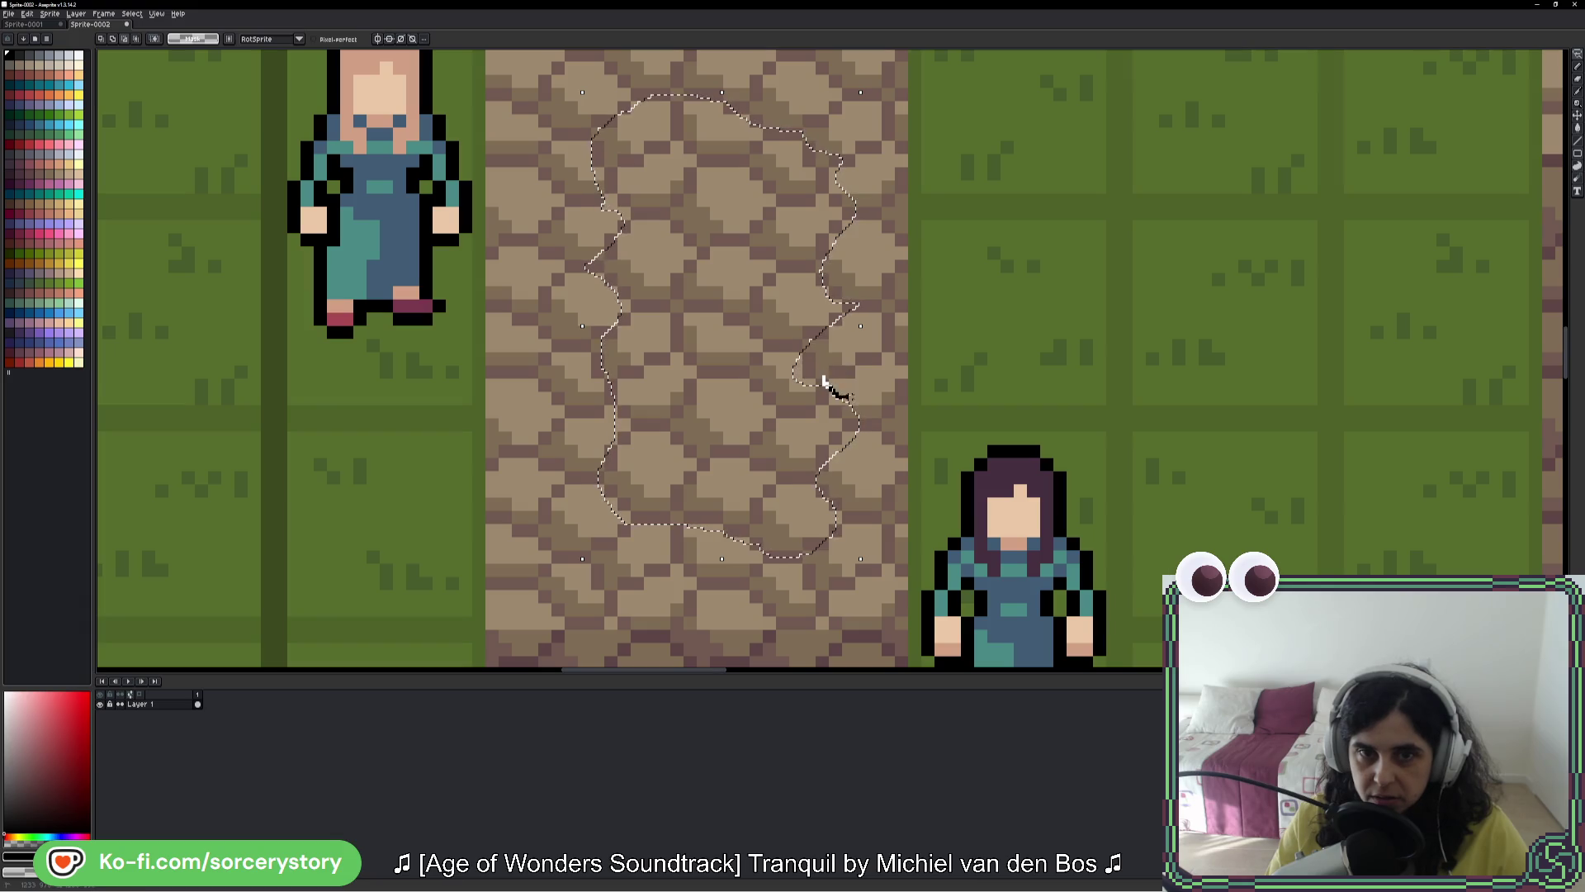
left_click_drag(849, 290, 860, 330)
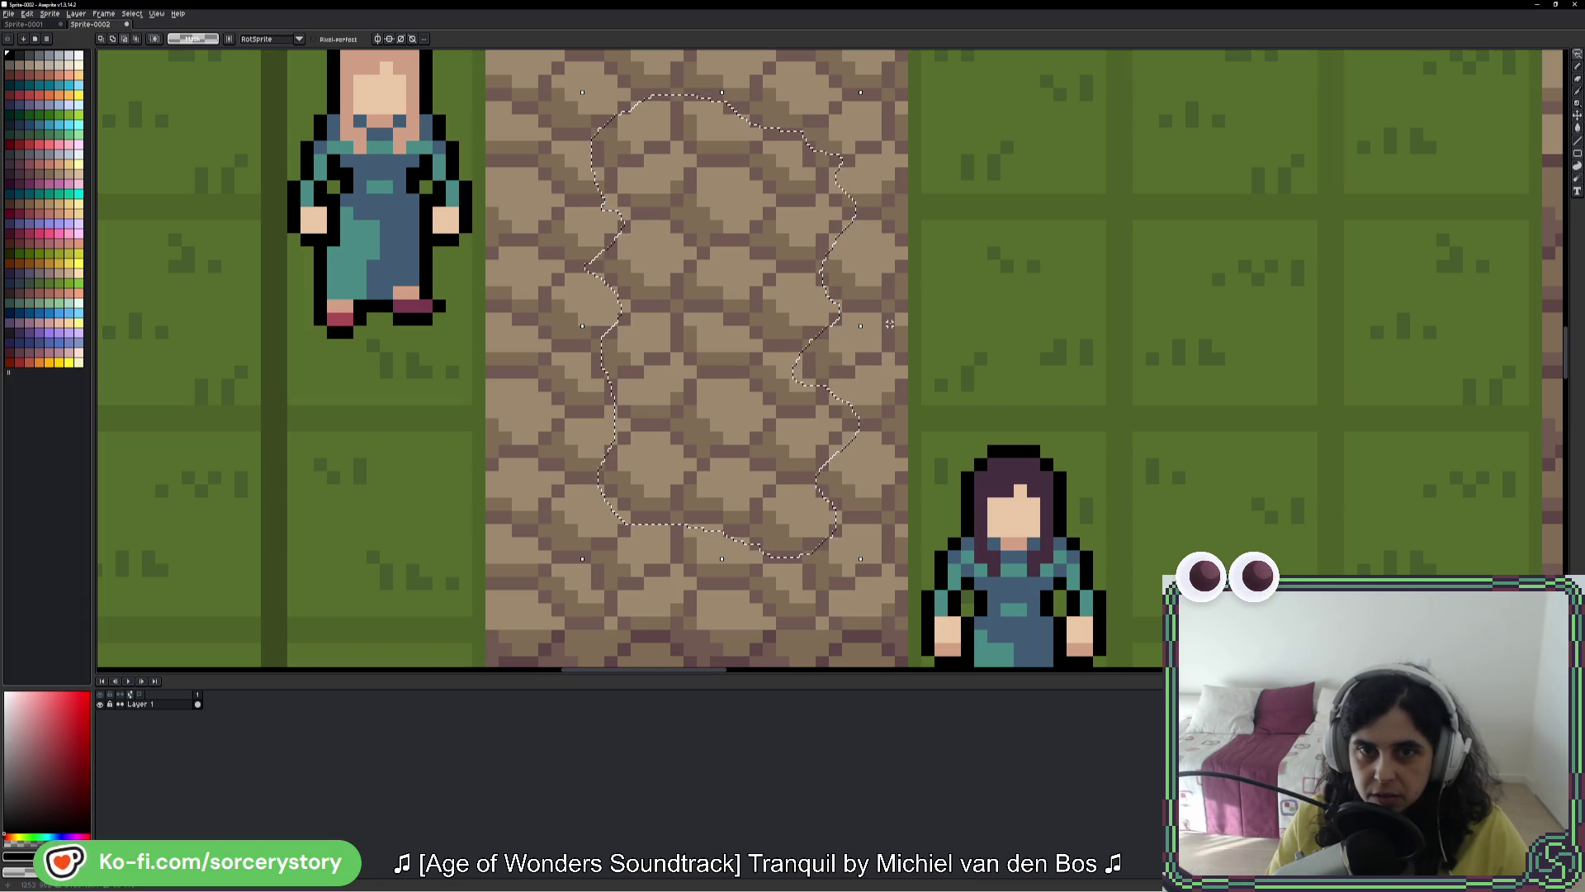
scroll(890, 324, "down", 2)
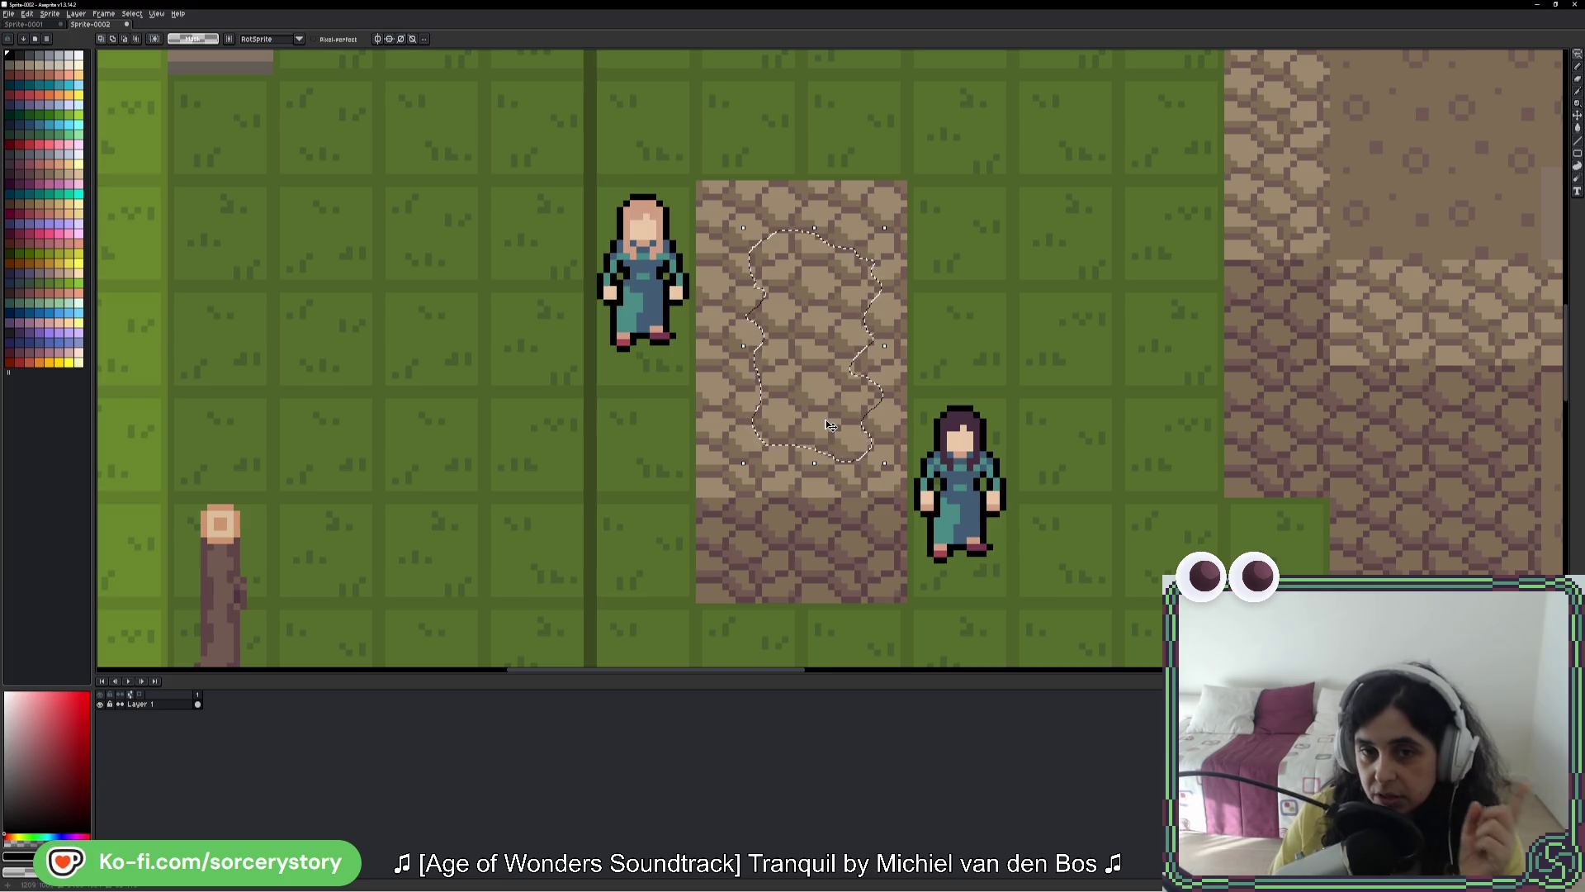
scroll(825, 226, "right", 5)
scroll(826, 226, "up", 2)
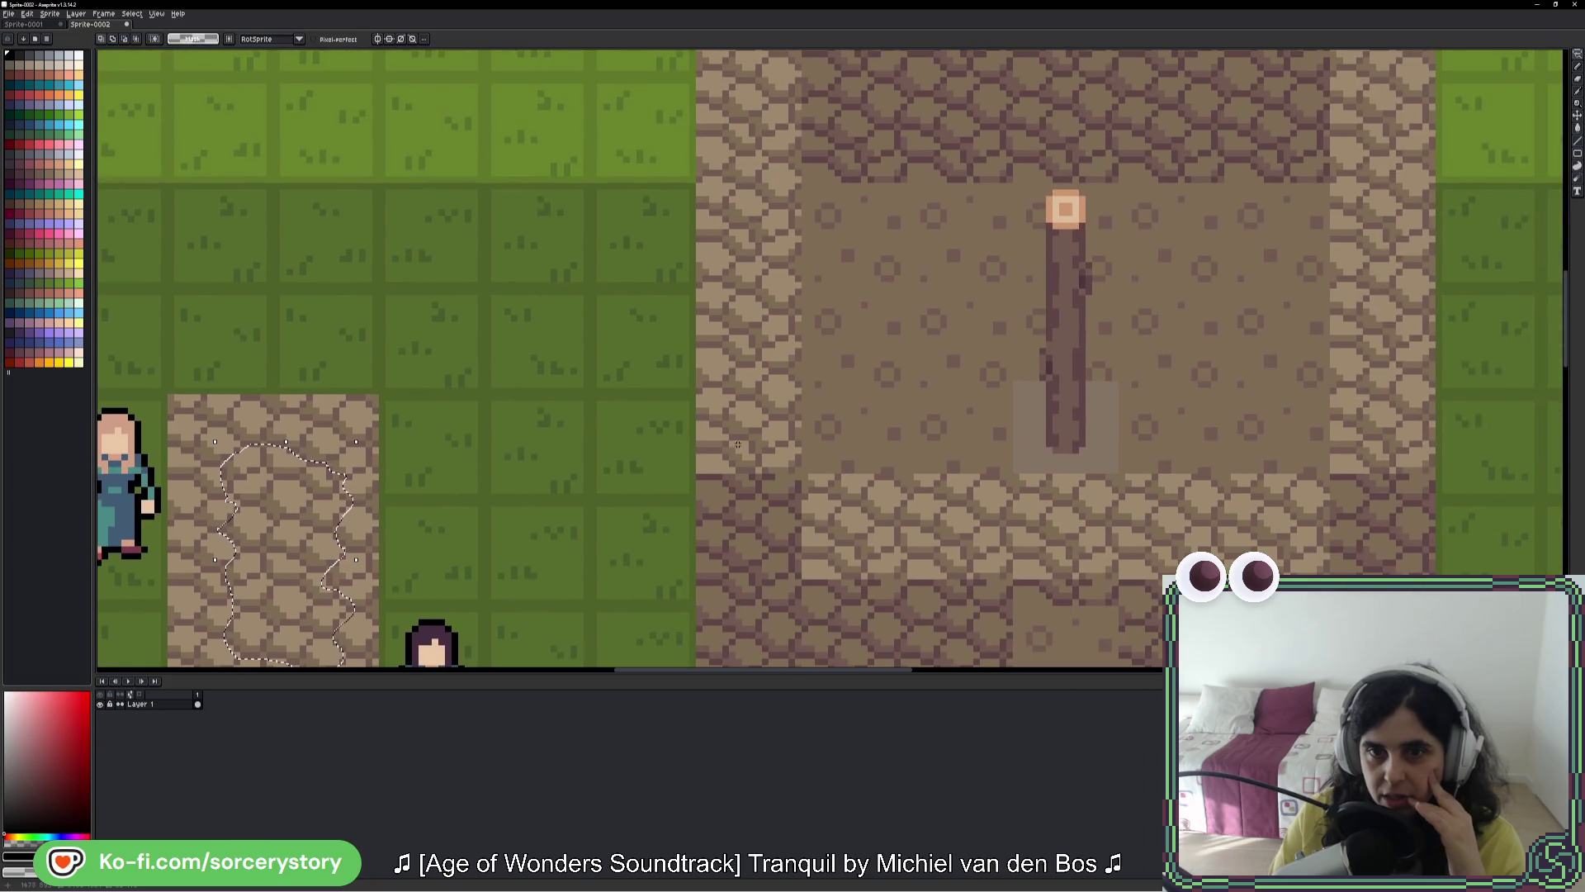
left_click_drag(826, 226, 743, 410)
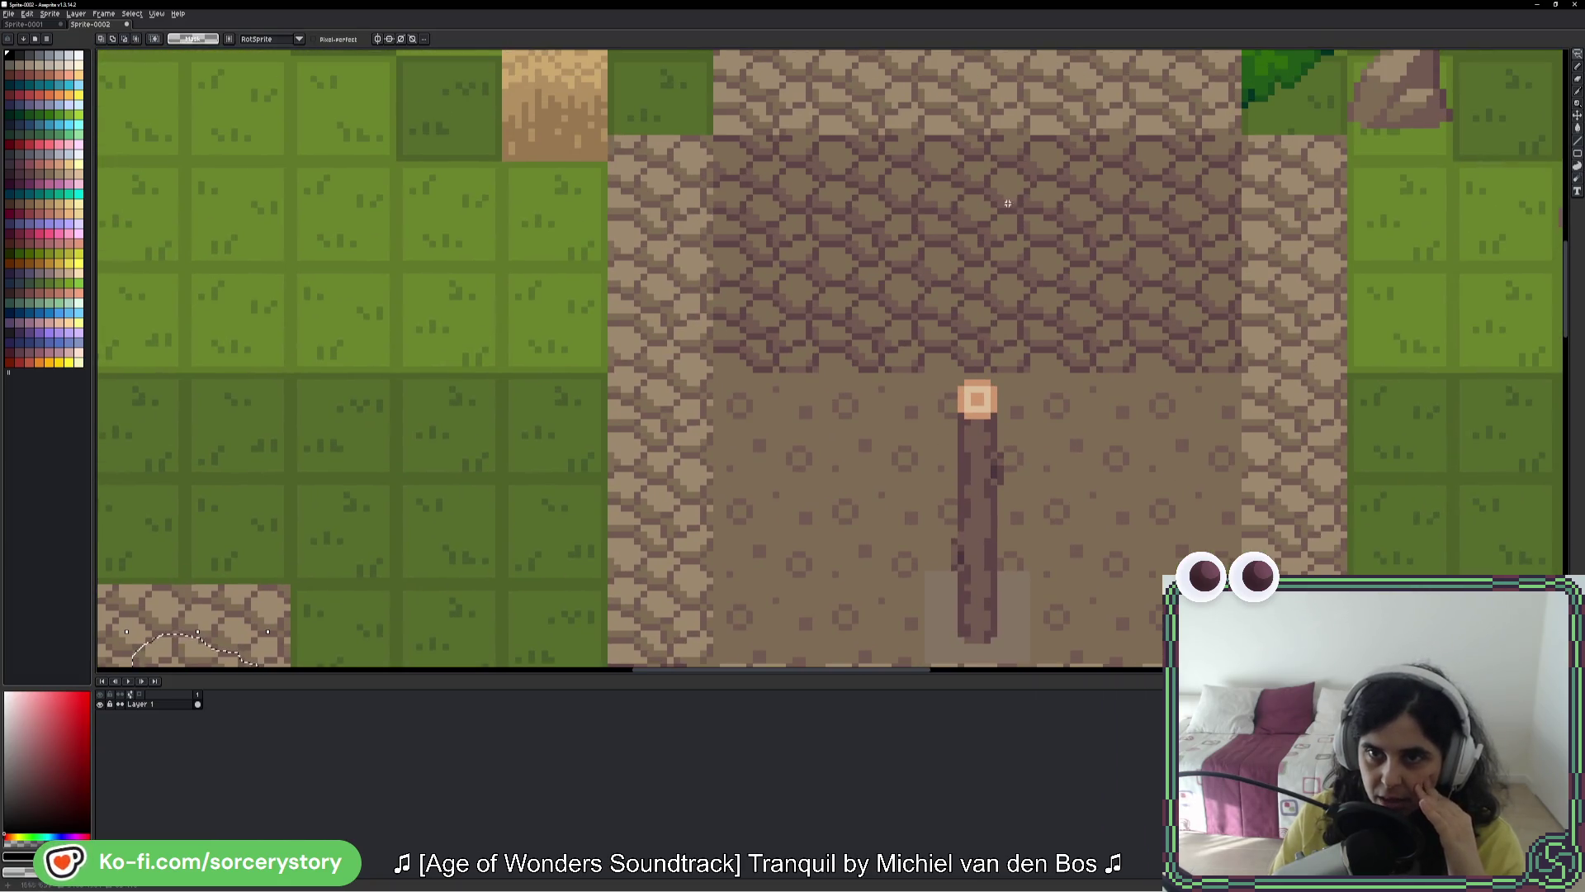
scroll(1061, 345, "up", 3)
scroll(1060, 345, "right", 1)
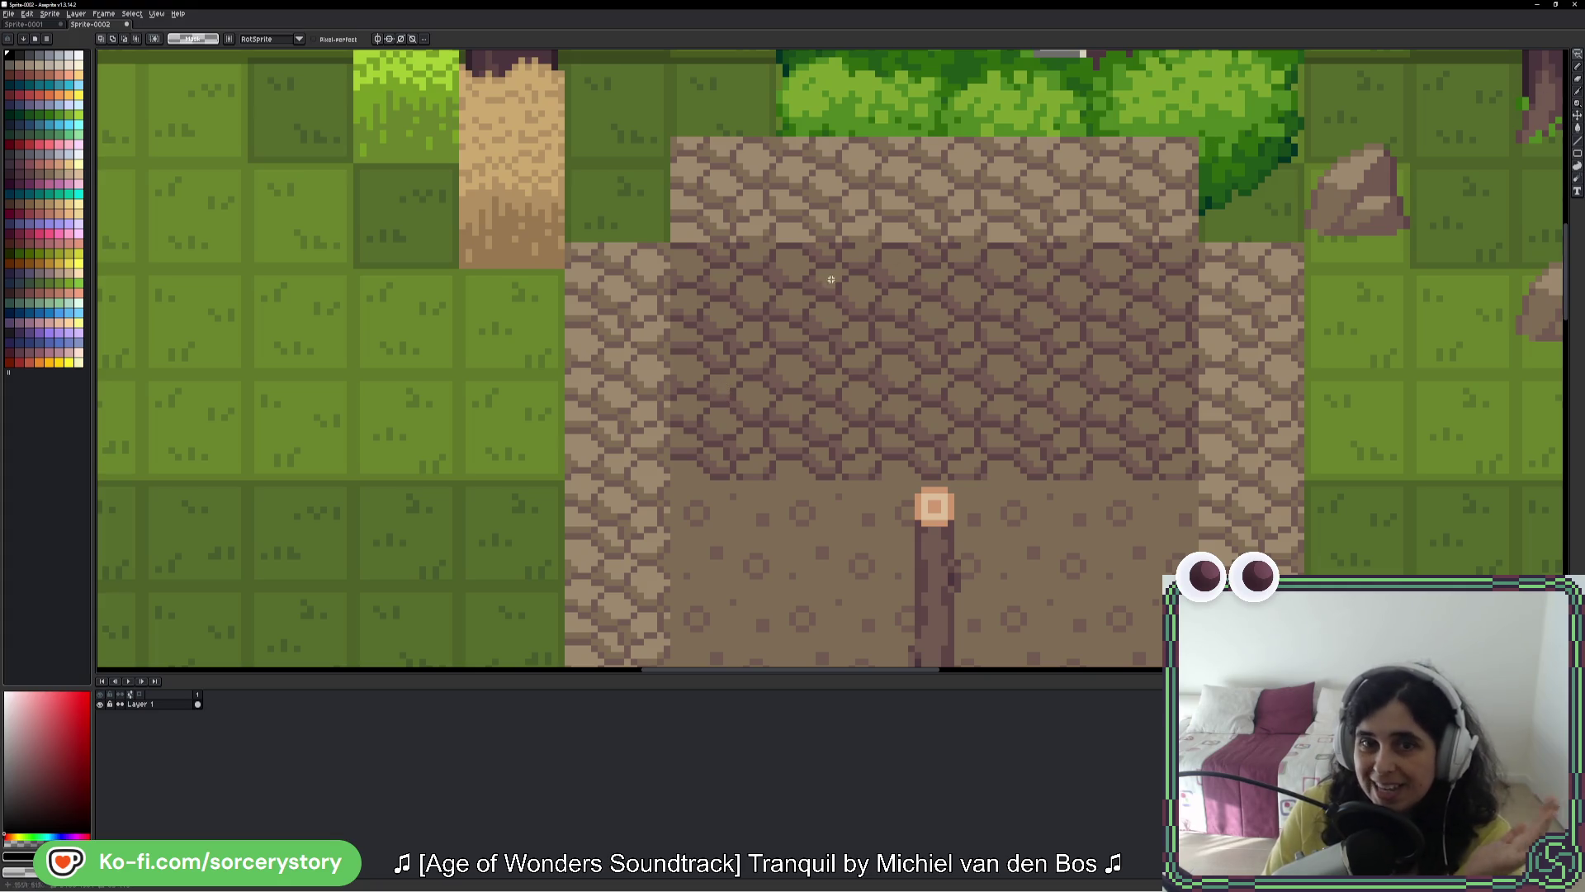
scroll(418, 431, "left", 6)
scroll(990, 355, "down", 4)
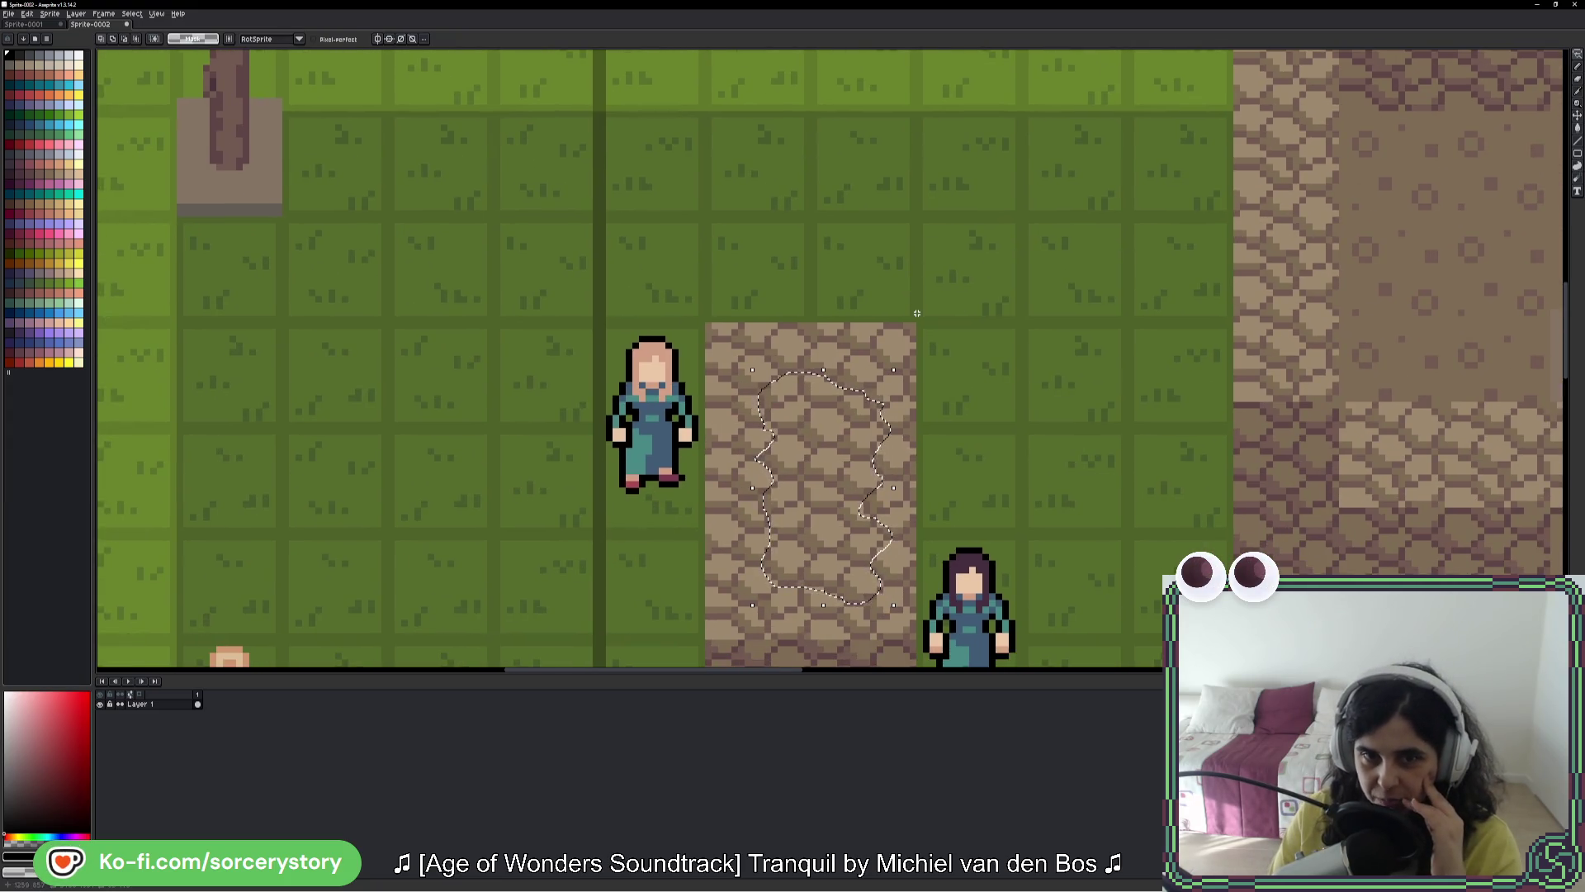
Step: Bucket-fill the lasso selection black, then undo back to plain stones with no selection
key("g")
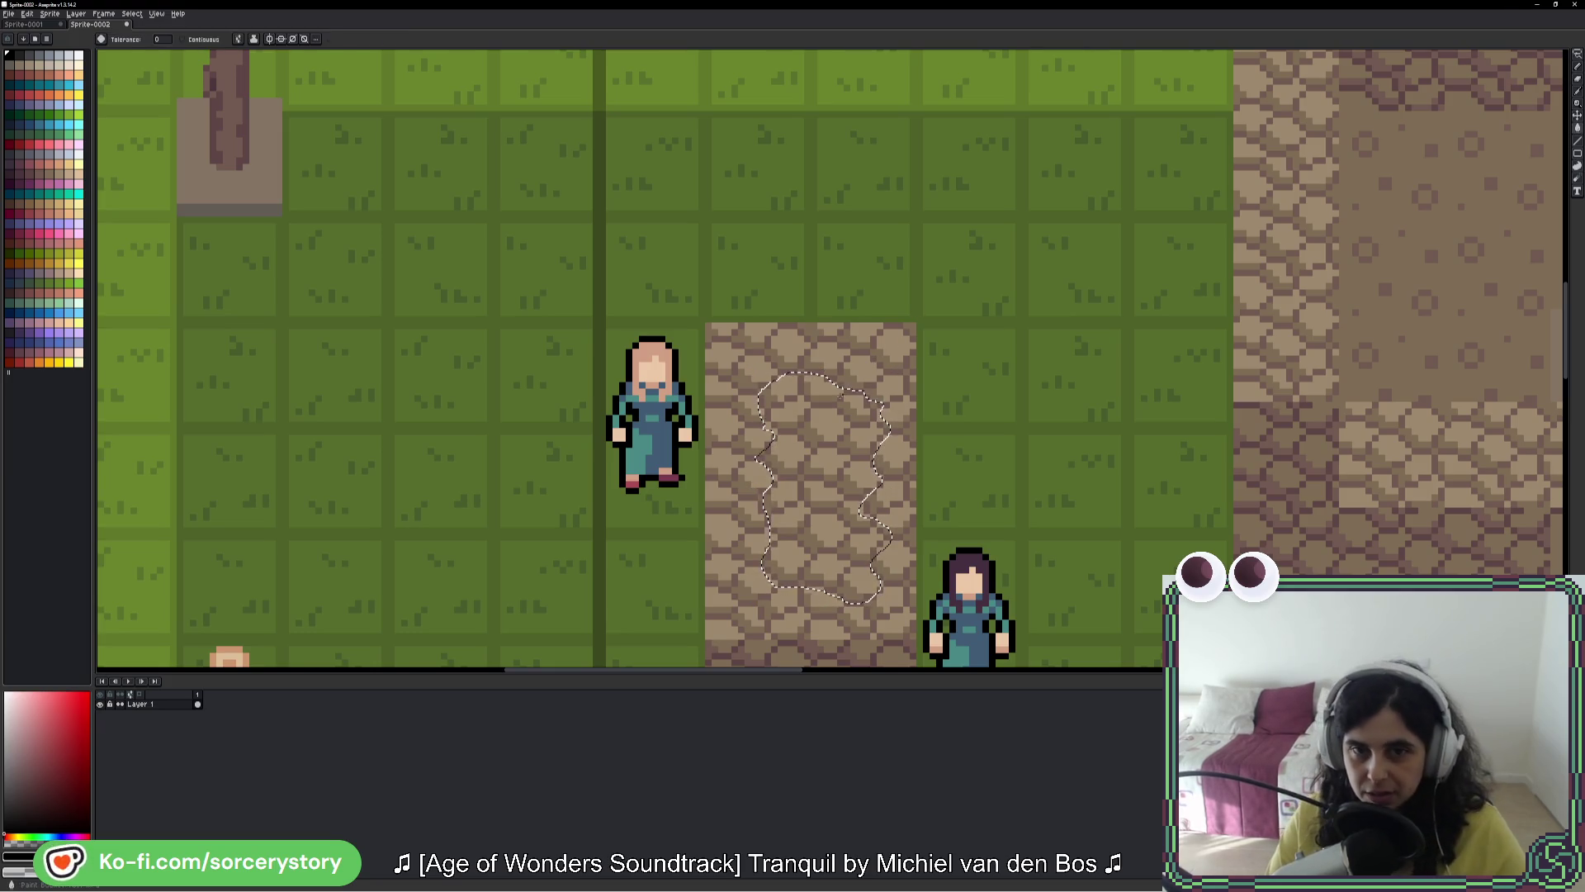
left_click(821, 487)
left_click(818, 475)
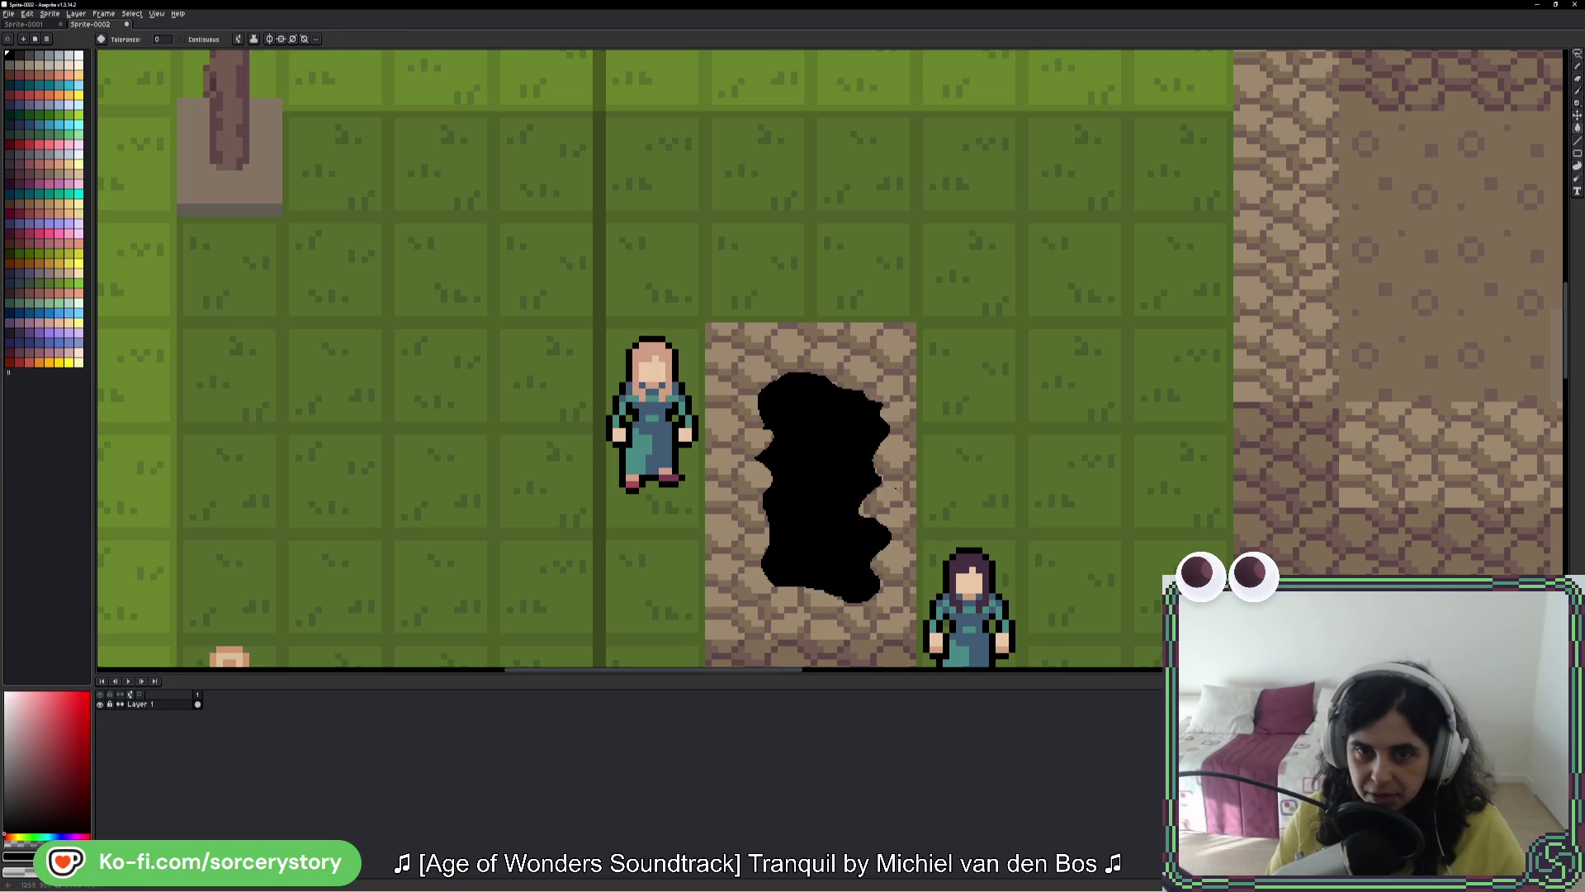
scroll(953, 493, "down", 5)
scroll(975, 406, "up", 4)
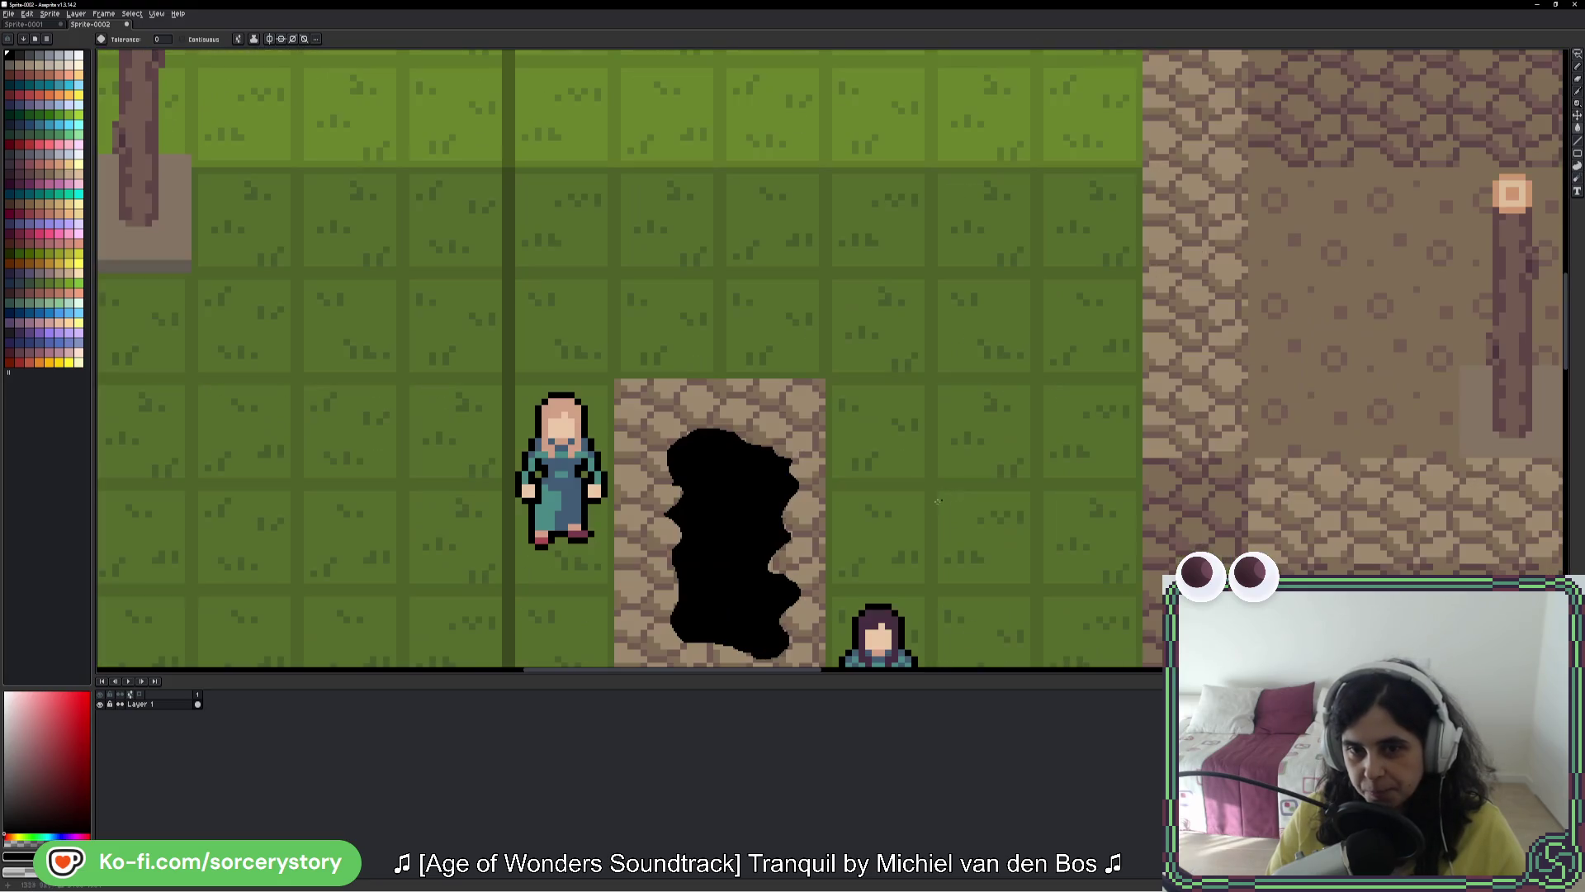
scroll(794, 533, "down", 3)
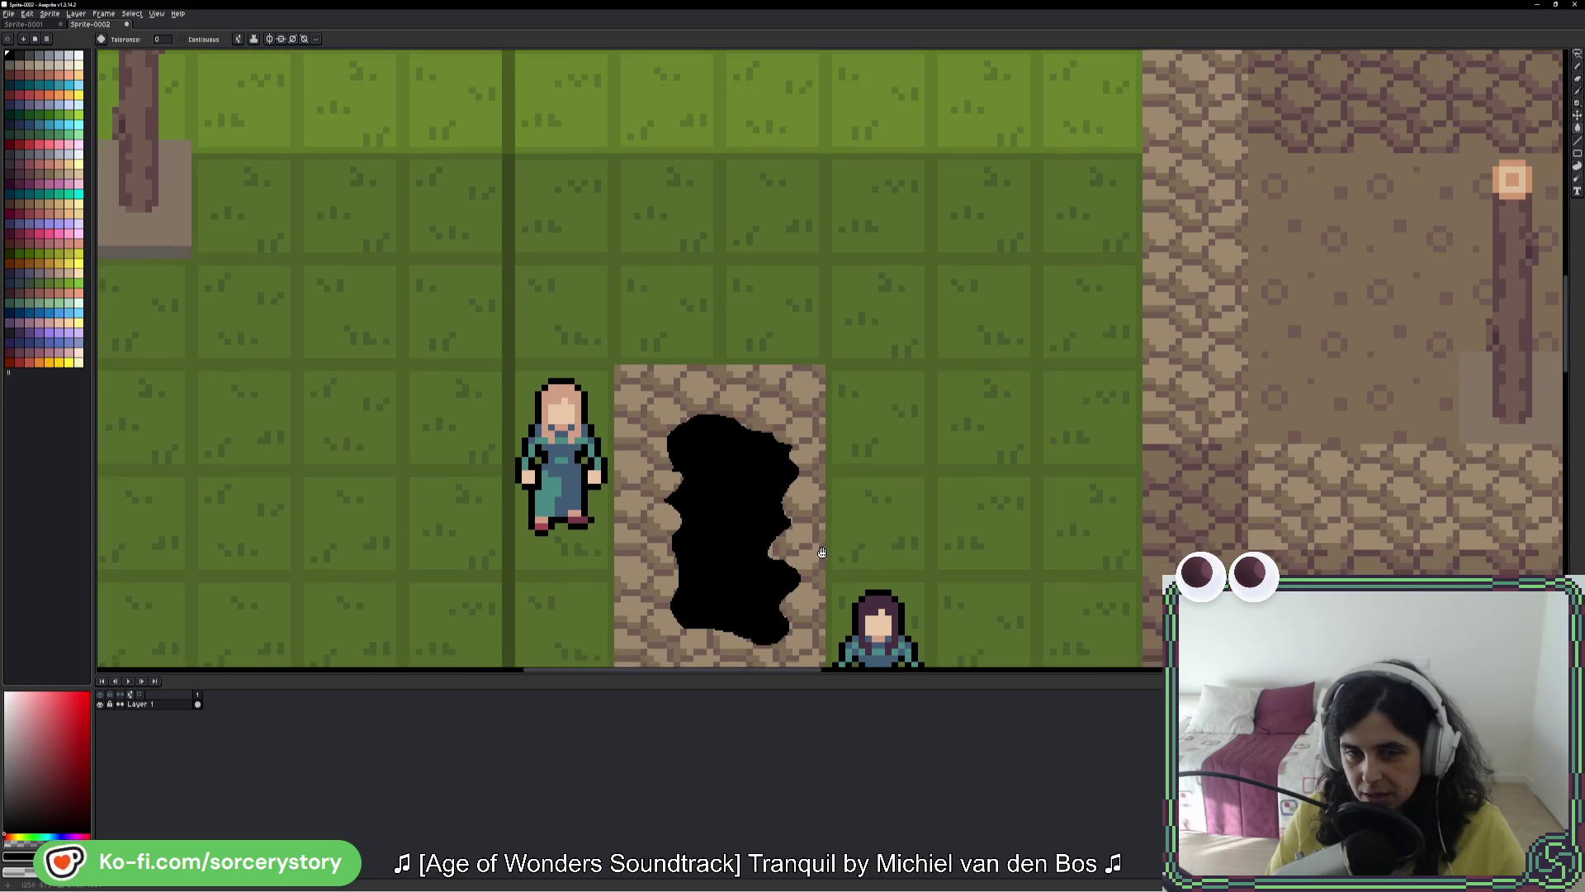
key("v")
key("ctrl+z")
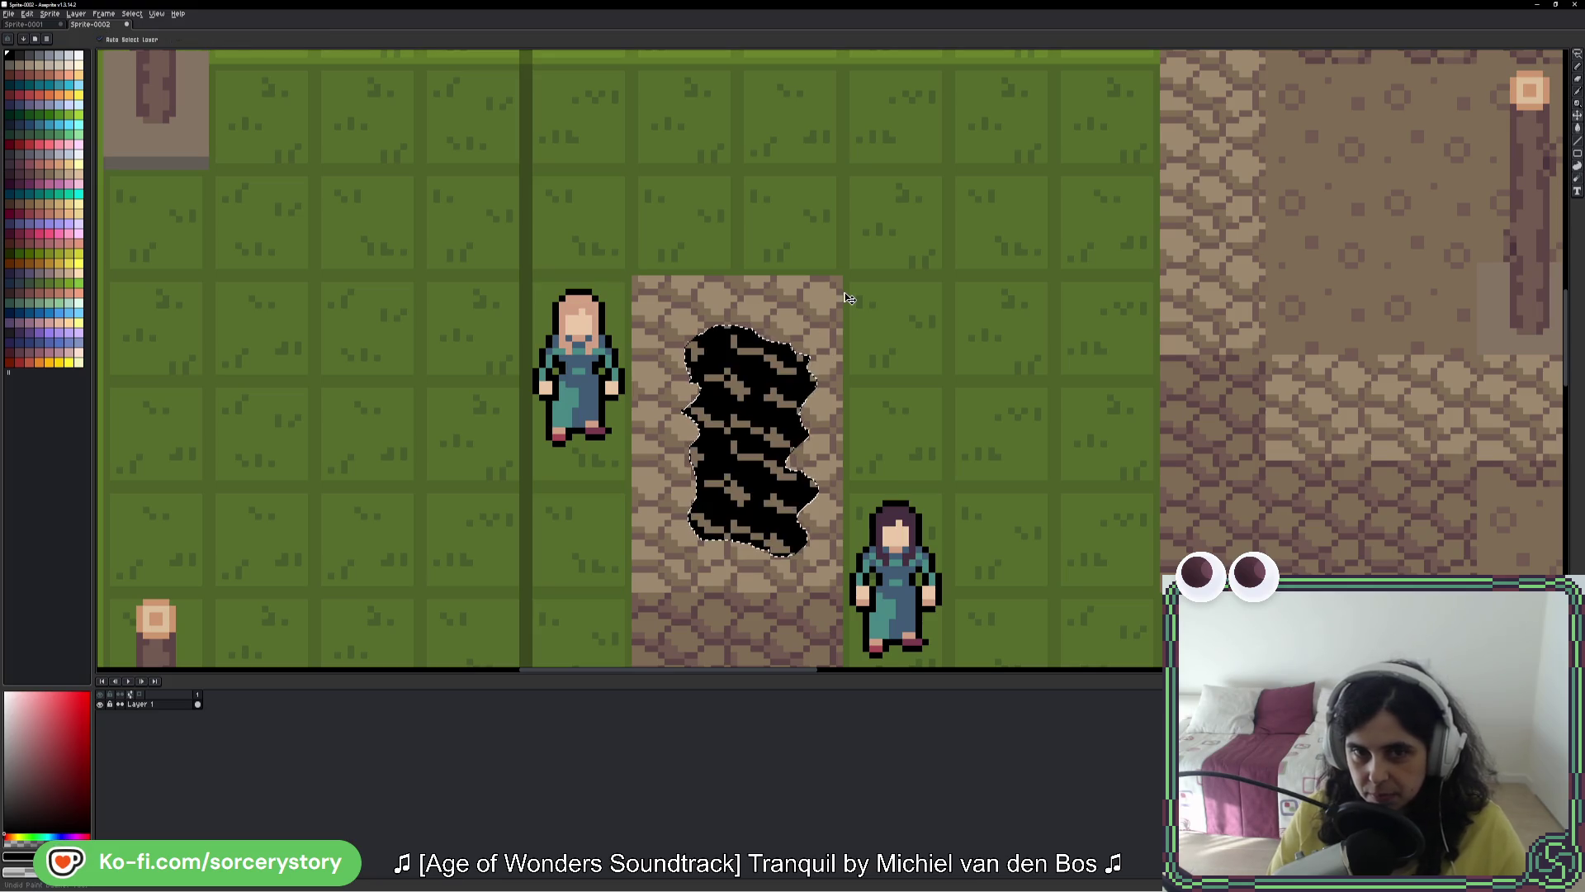
key("ctrl+z")
key("w")
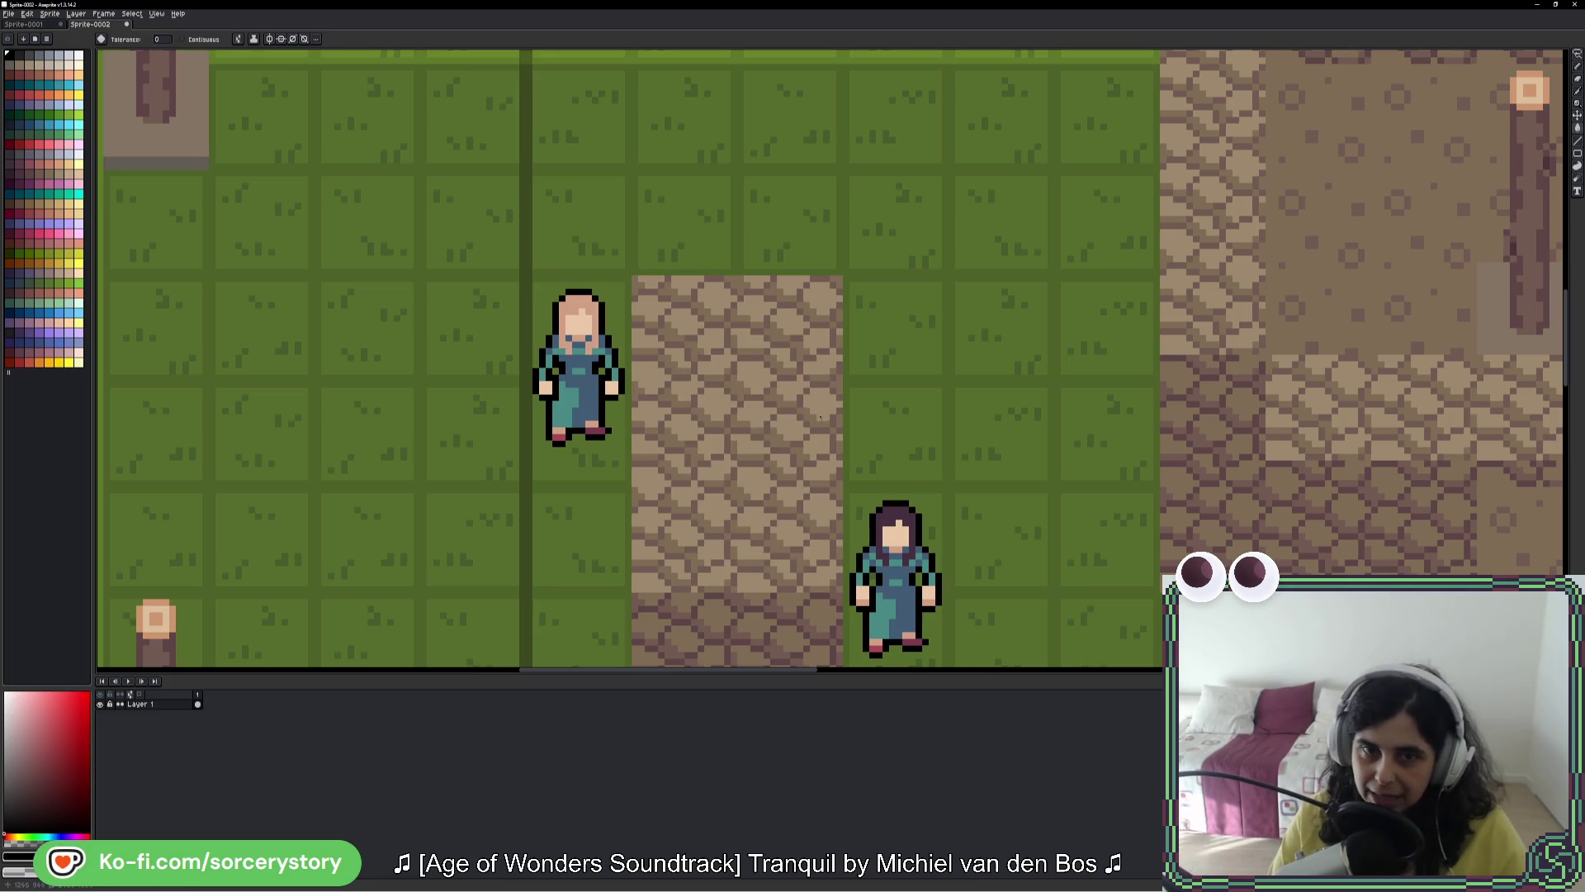
Step: Switch the selection tool to Rectangular Marquee
left_click(1577, 54)
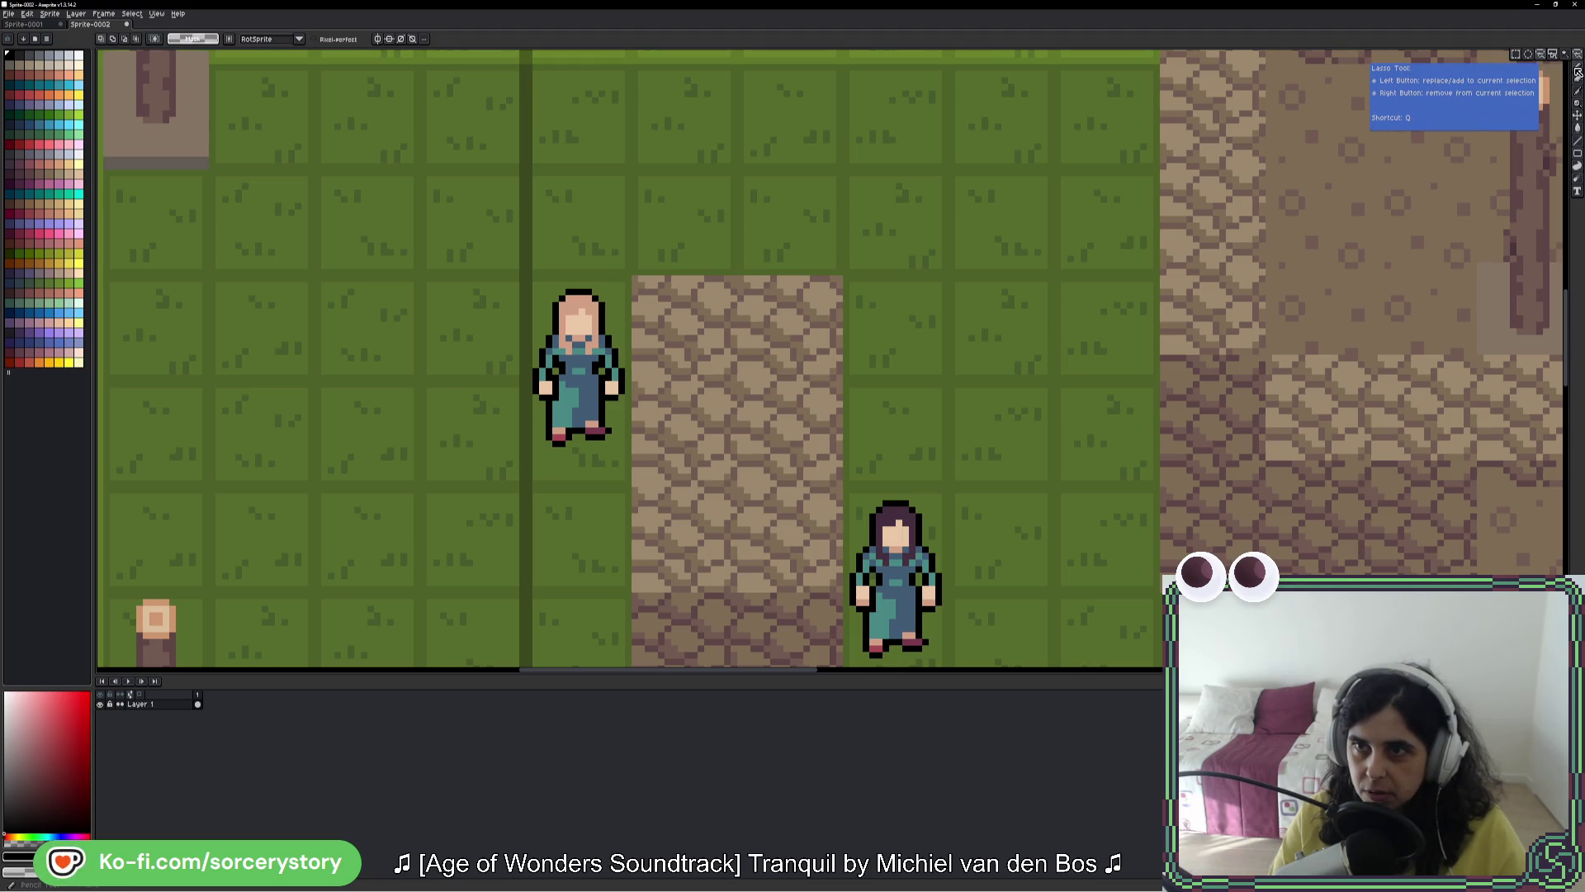
left_click(1577, 154)
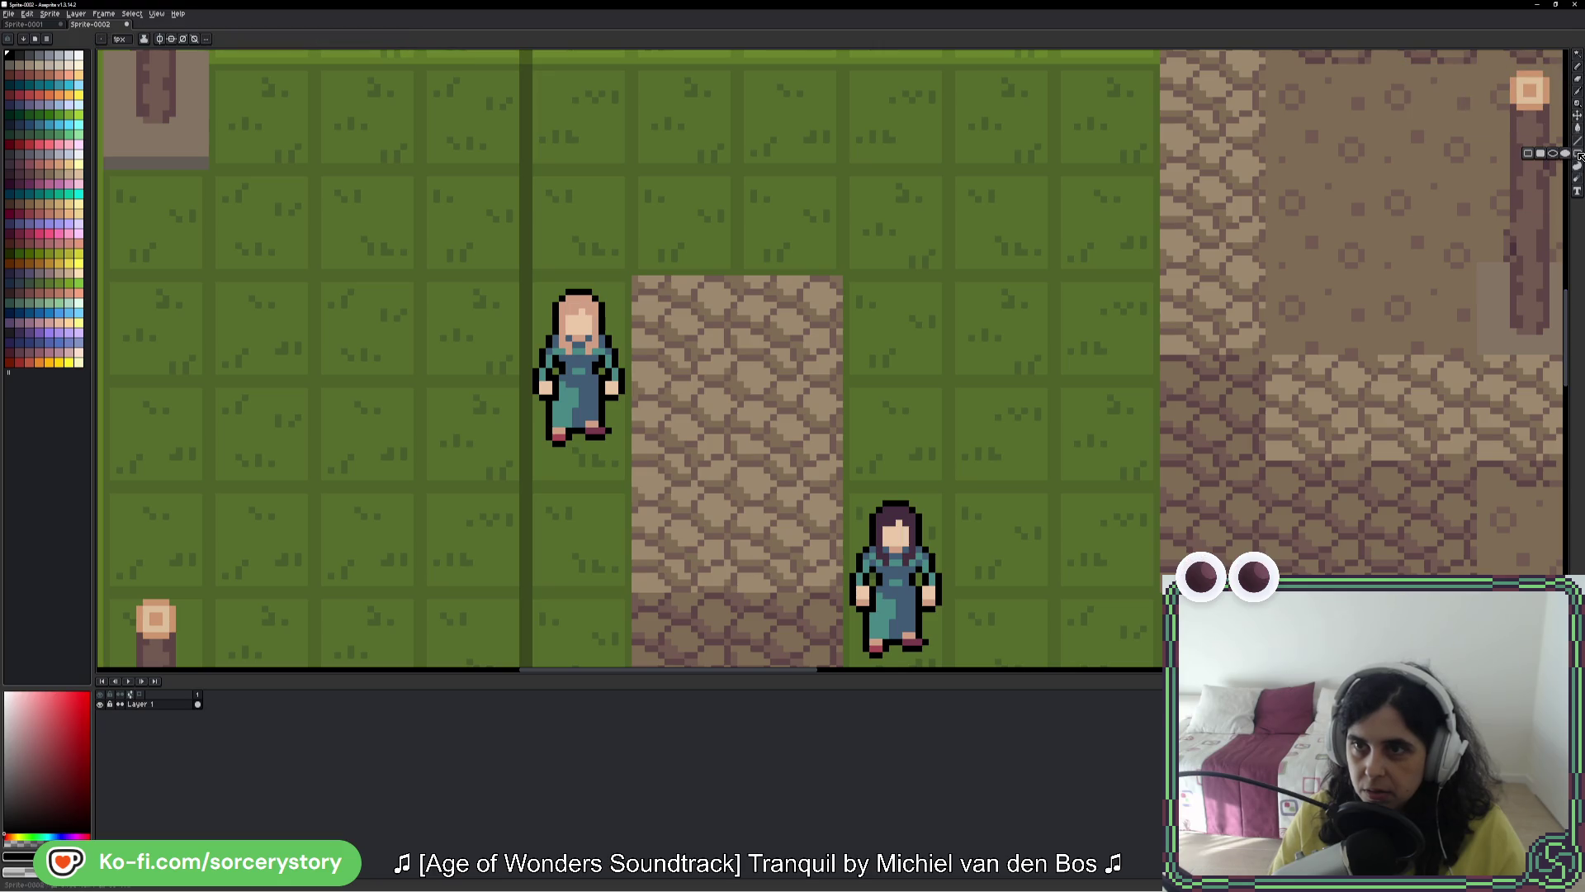
left_click(1577, 55)
left_click(1521, 56)
scroll(645, 276, "up", 2)
Step: Marquee-select the path tile's upper stone rectangle and switch to the Gradient tool
mouse_move(626, 278)
left_mouse_down()
mouse_move(690, 531)
mouse_move(938, 594)
mouse_move(938, 492)
left_mouse_up()
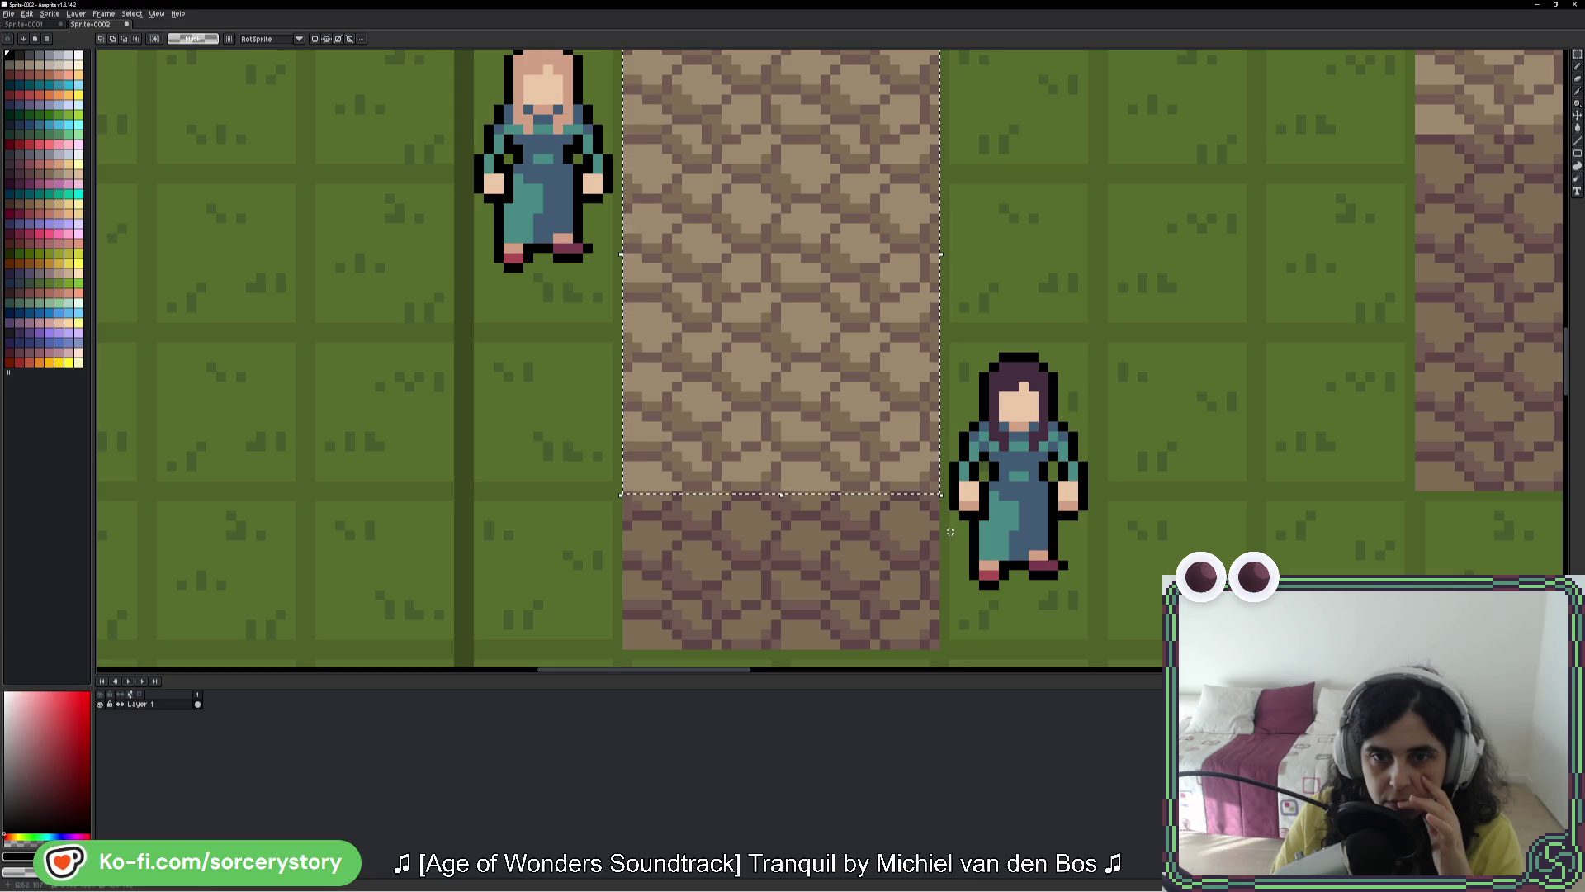
left_click_drag(978, 256, 962, 367)
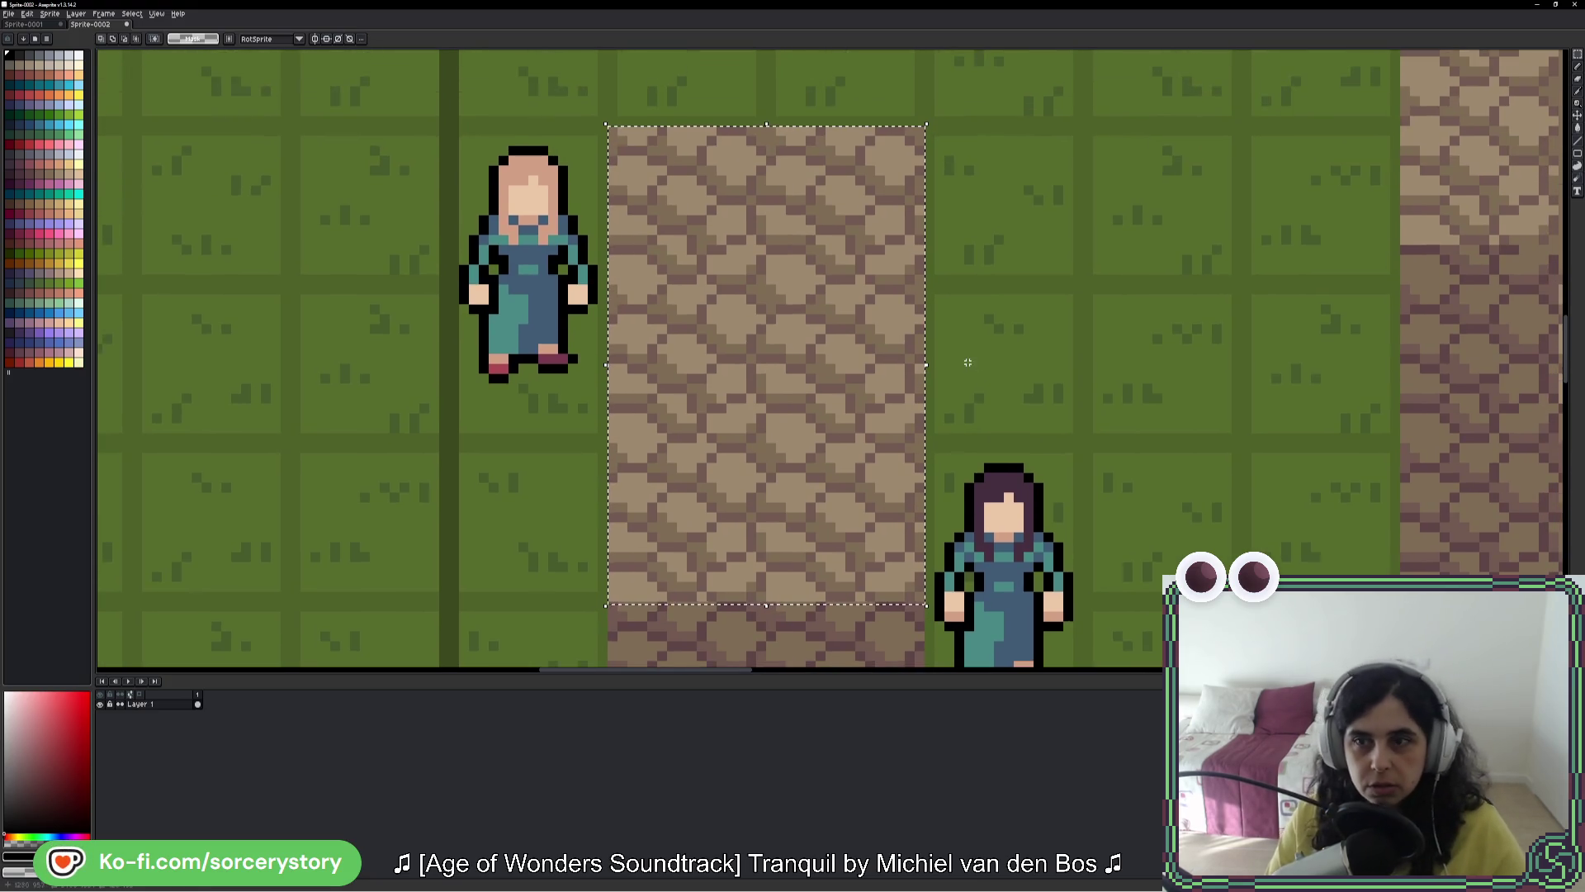
left_click(1578, 128)
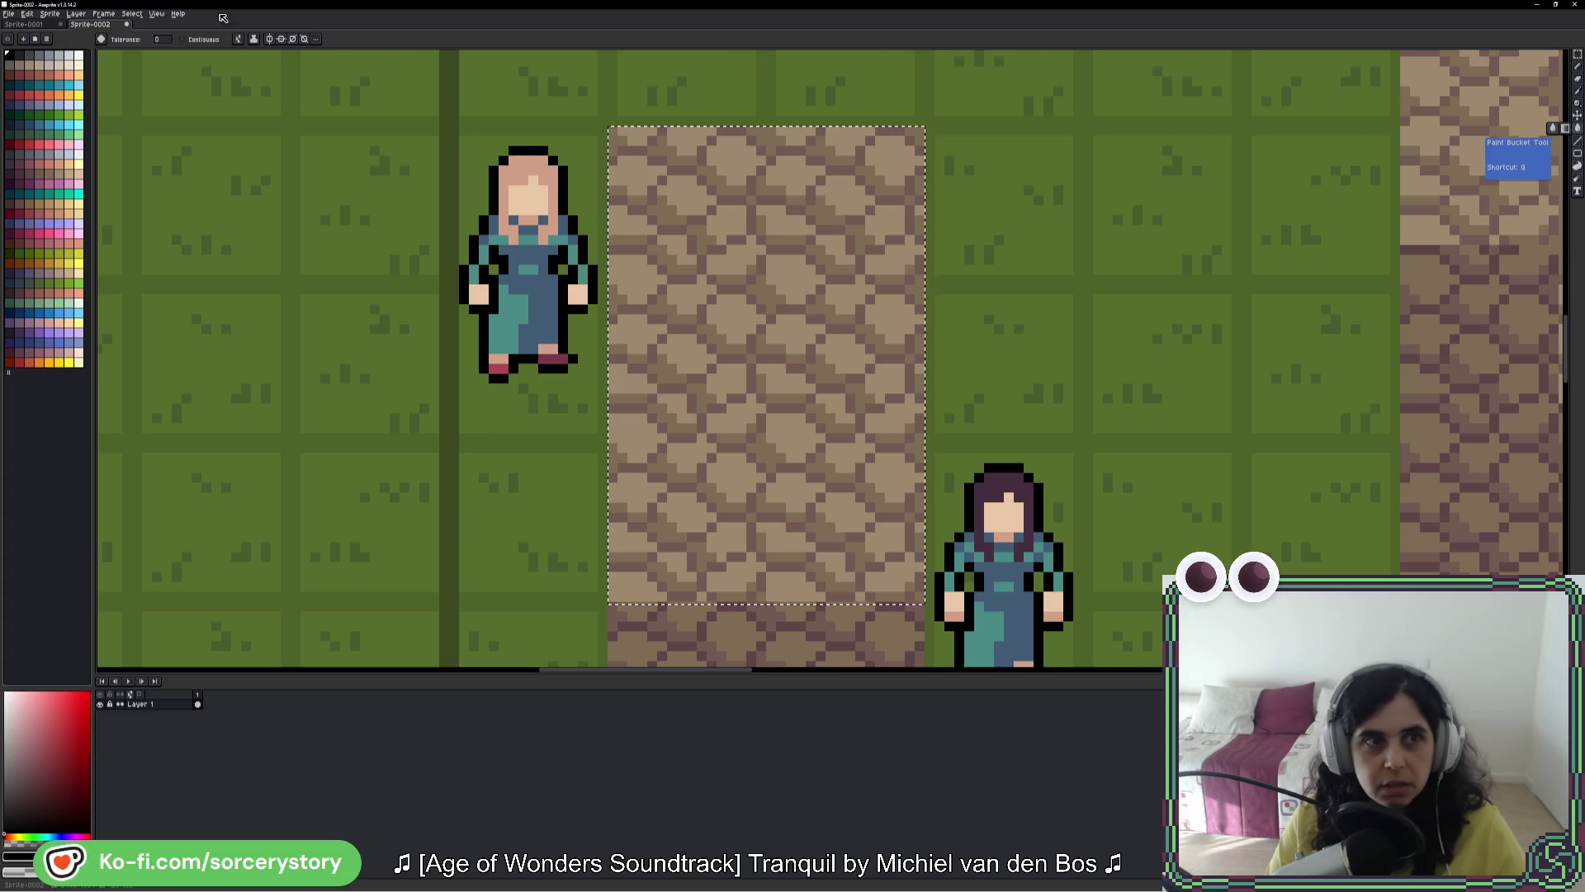
left_click(1564, 128)
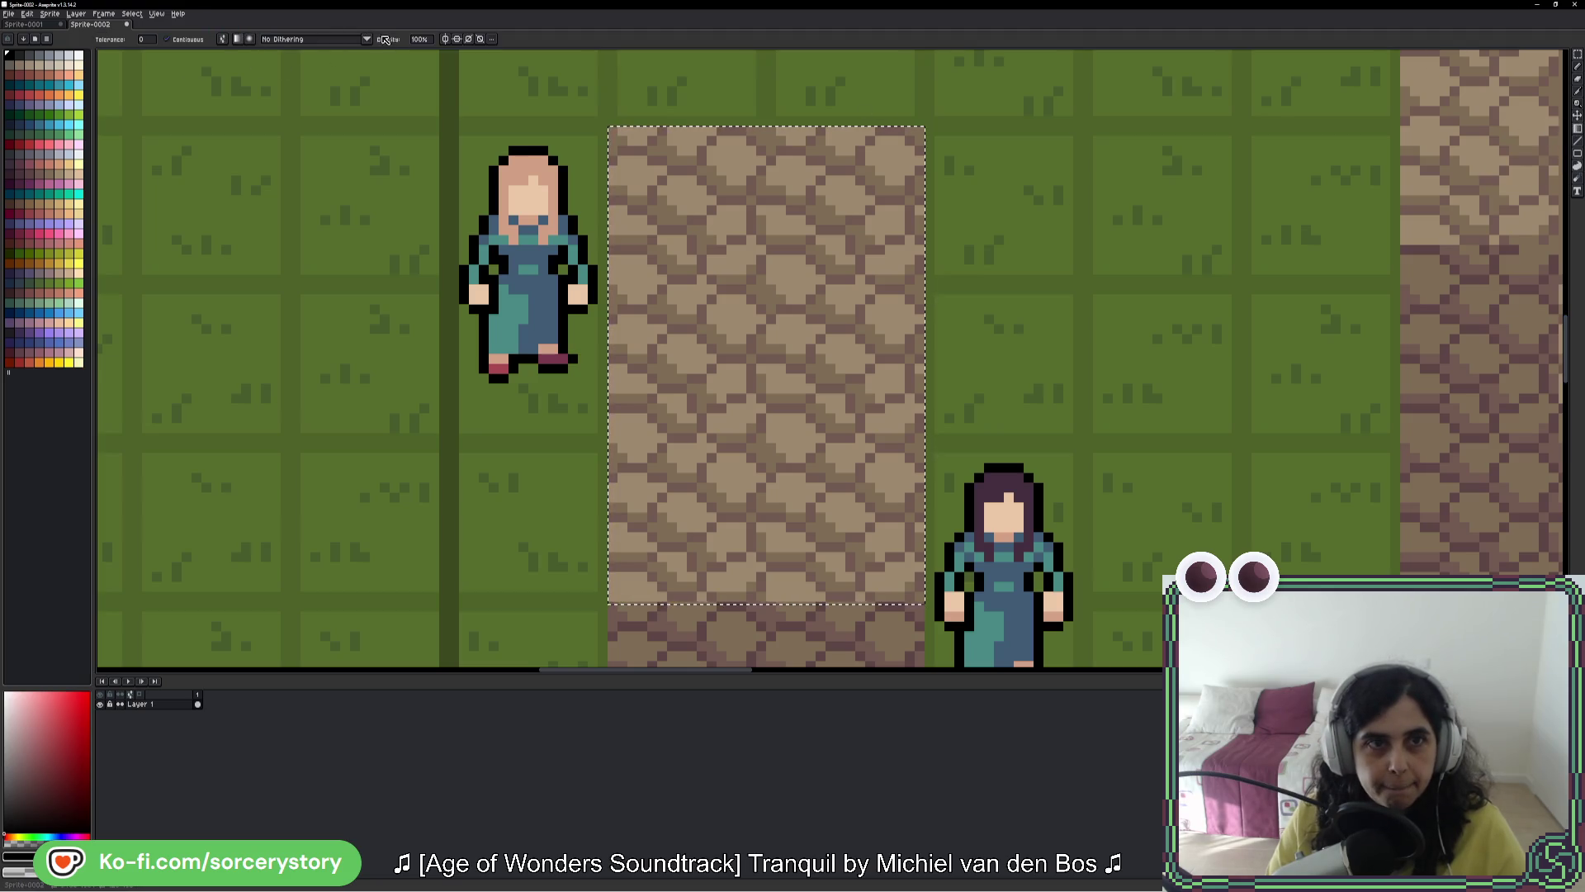
Step: Set gradient dithering to Bayer Matrix 8x8
left_click(367, 39)
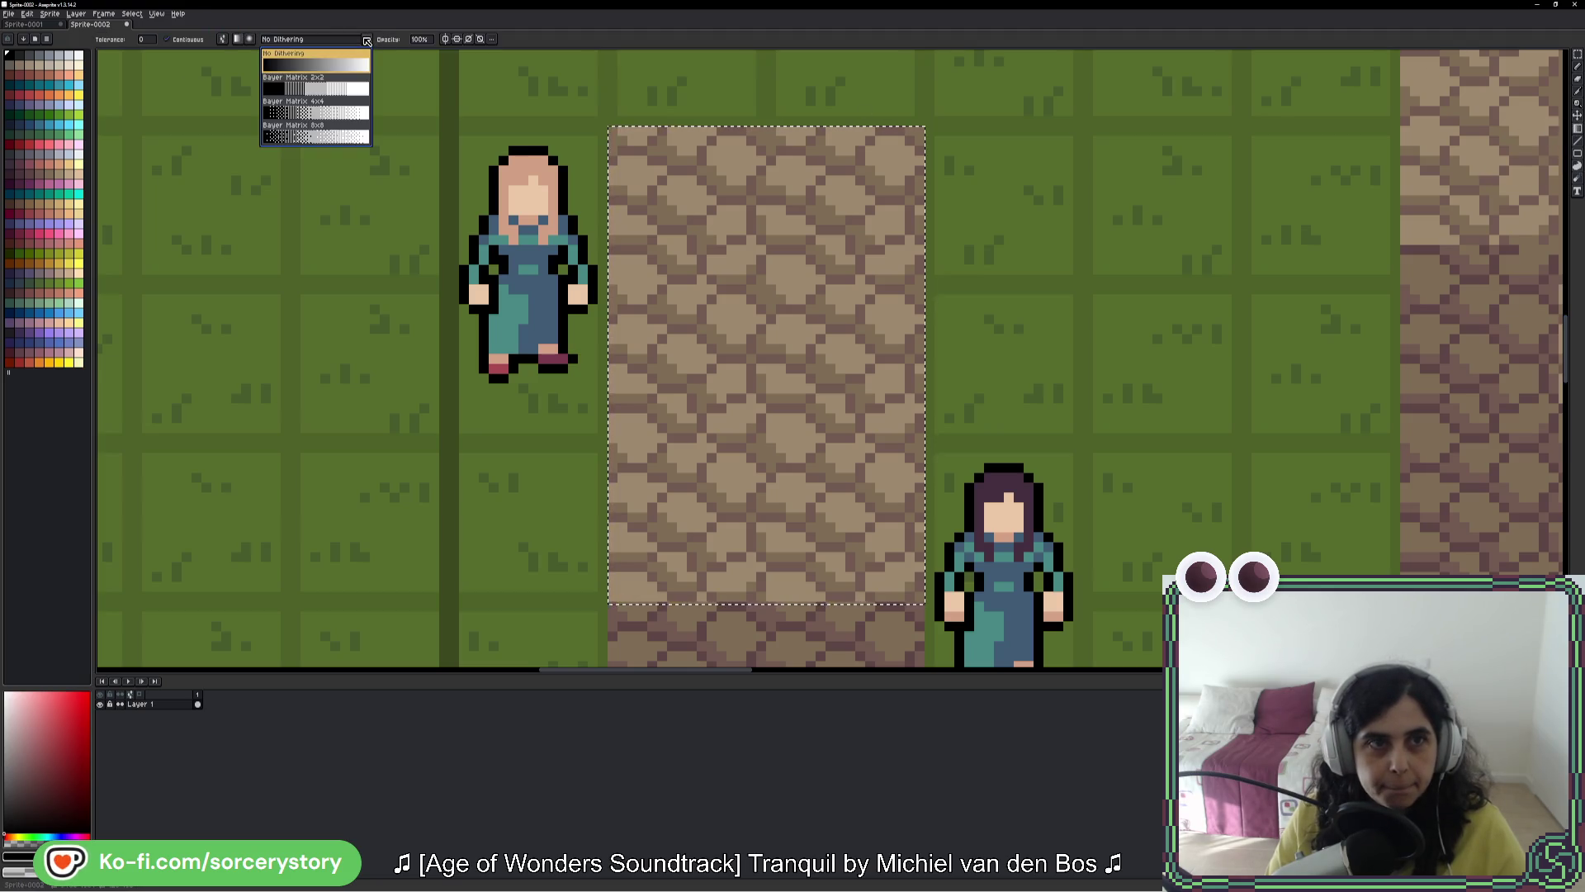
left_click(322, 135)
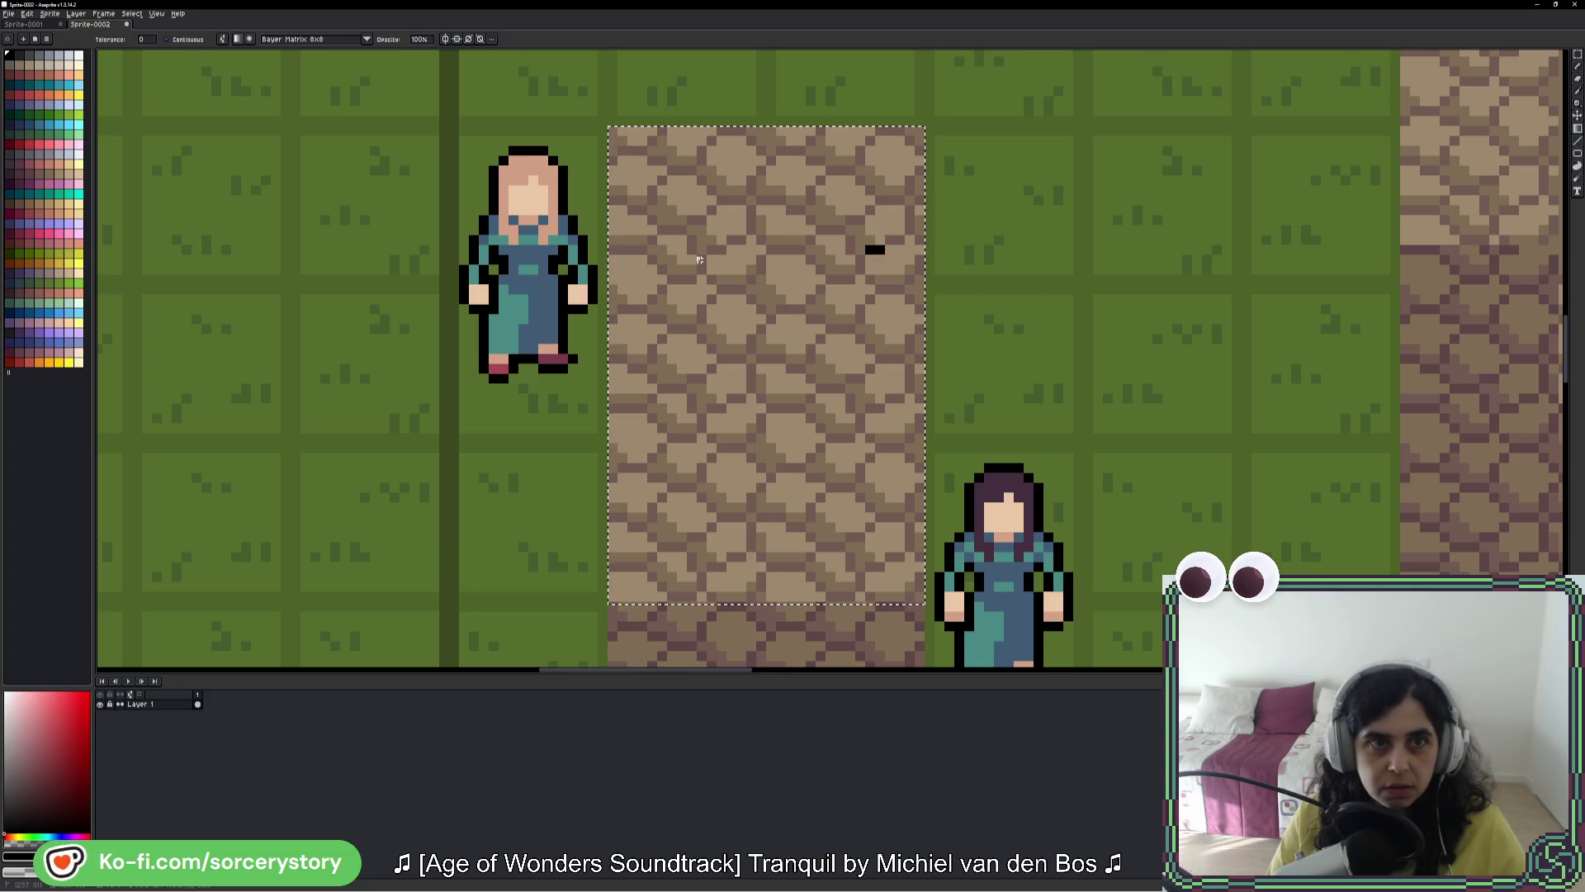
key("ctrl")
key("ctrl")
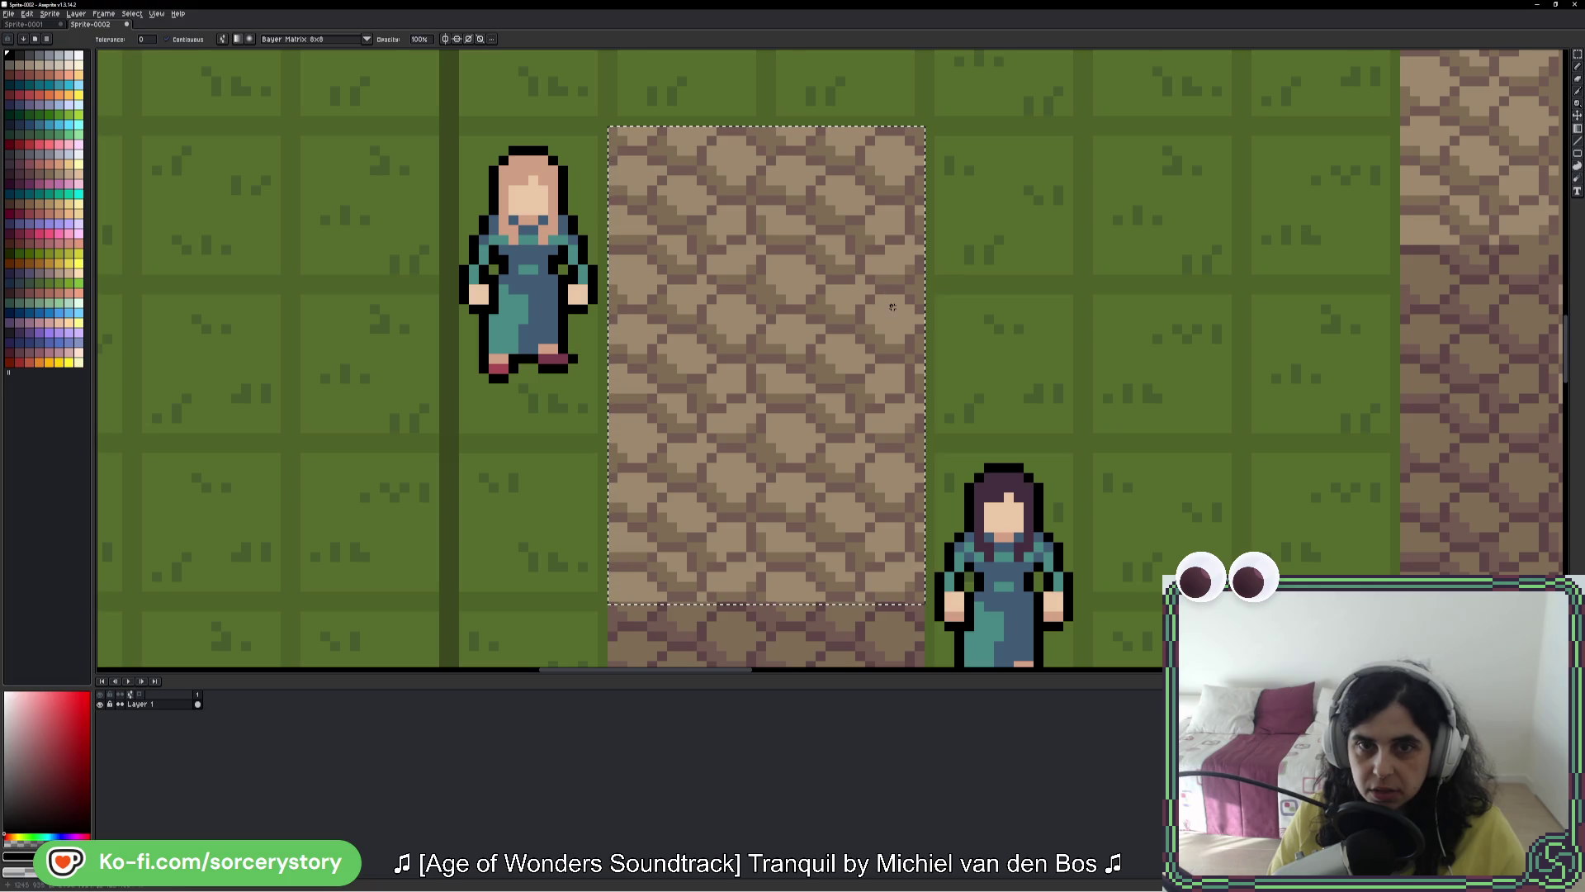
key("ctrl")
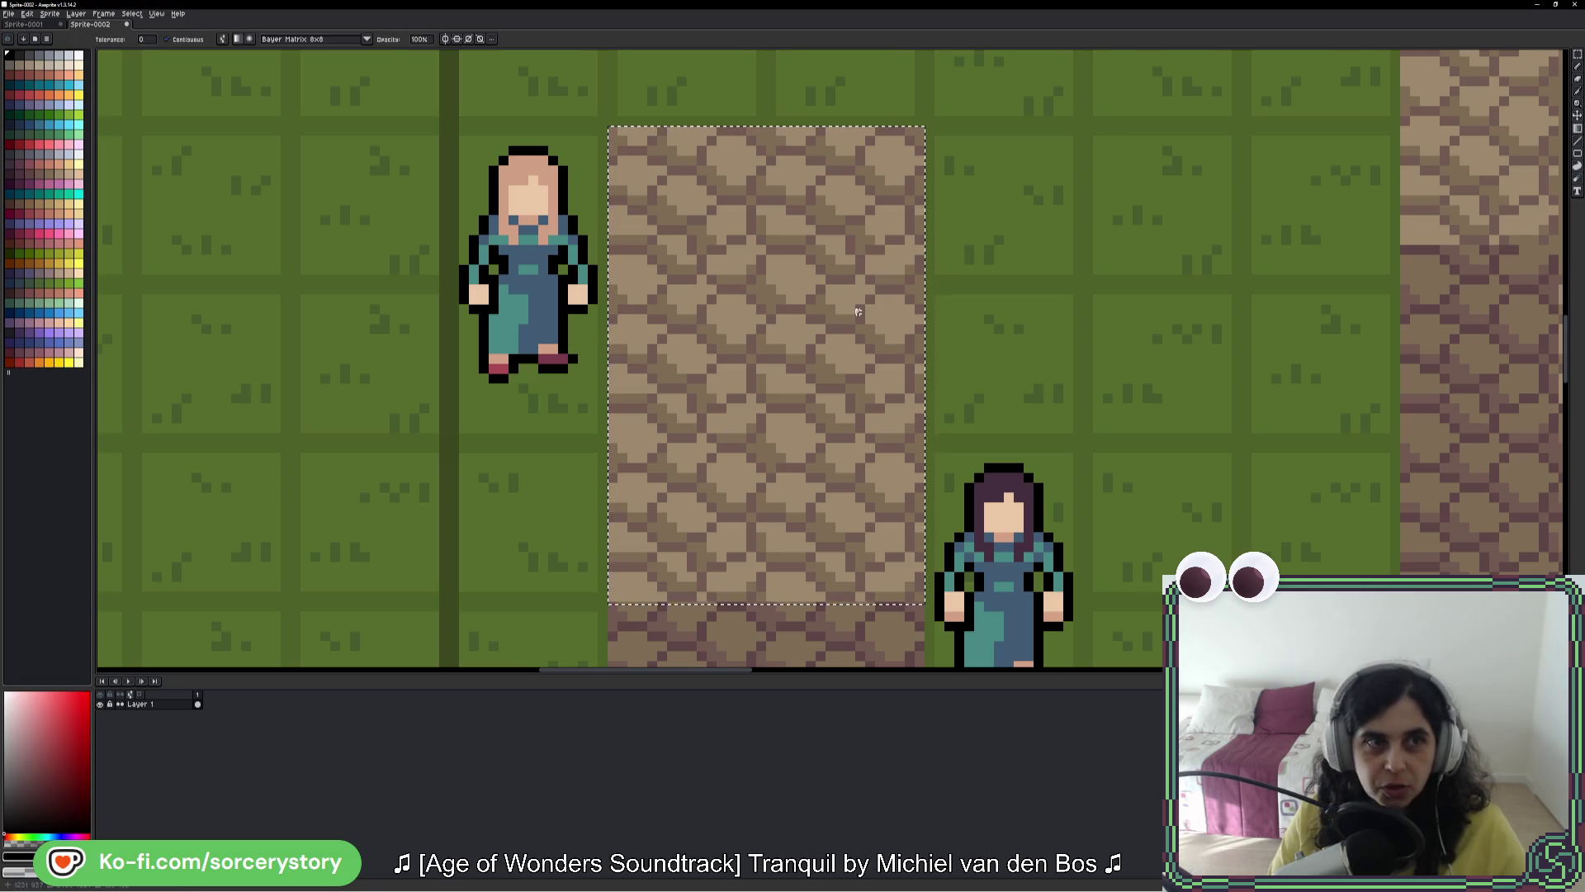
right_click(152, 706)
Step: Add Layer 2 above Layer 1 and drag a black-to-transparent gradient across the selection, undoing the first attempt
mouse_move(206, 730)
left_click(297, 732)
mouse_move(909, 347)
left_mouse_down()
mouse_move(873, 347)
mouse_move(926, 337)
left_mouse_up()
key("ctrl")
key("ctrl+z")
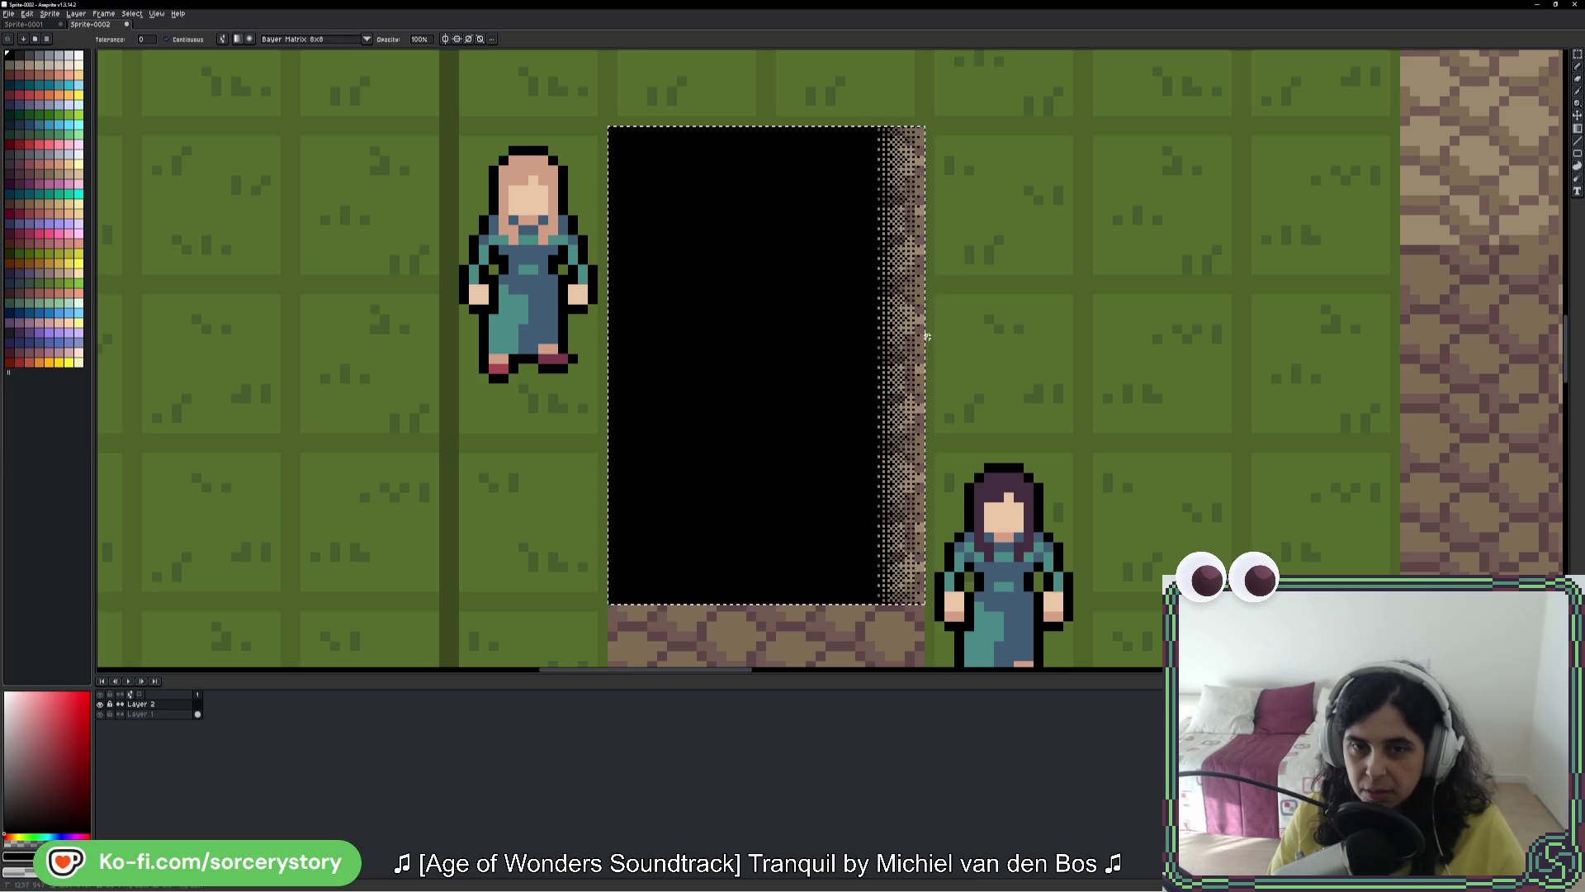
scroll(877, 438, "down", 2)
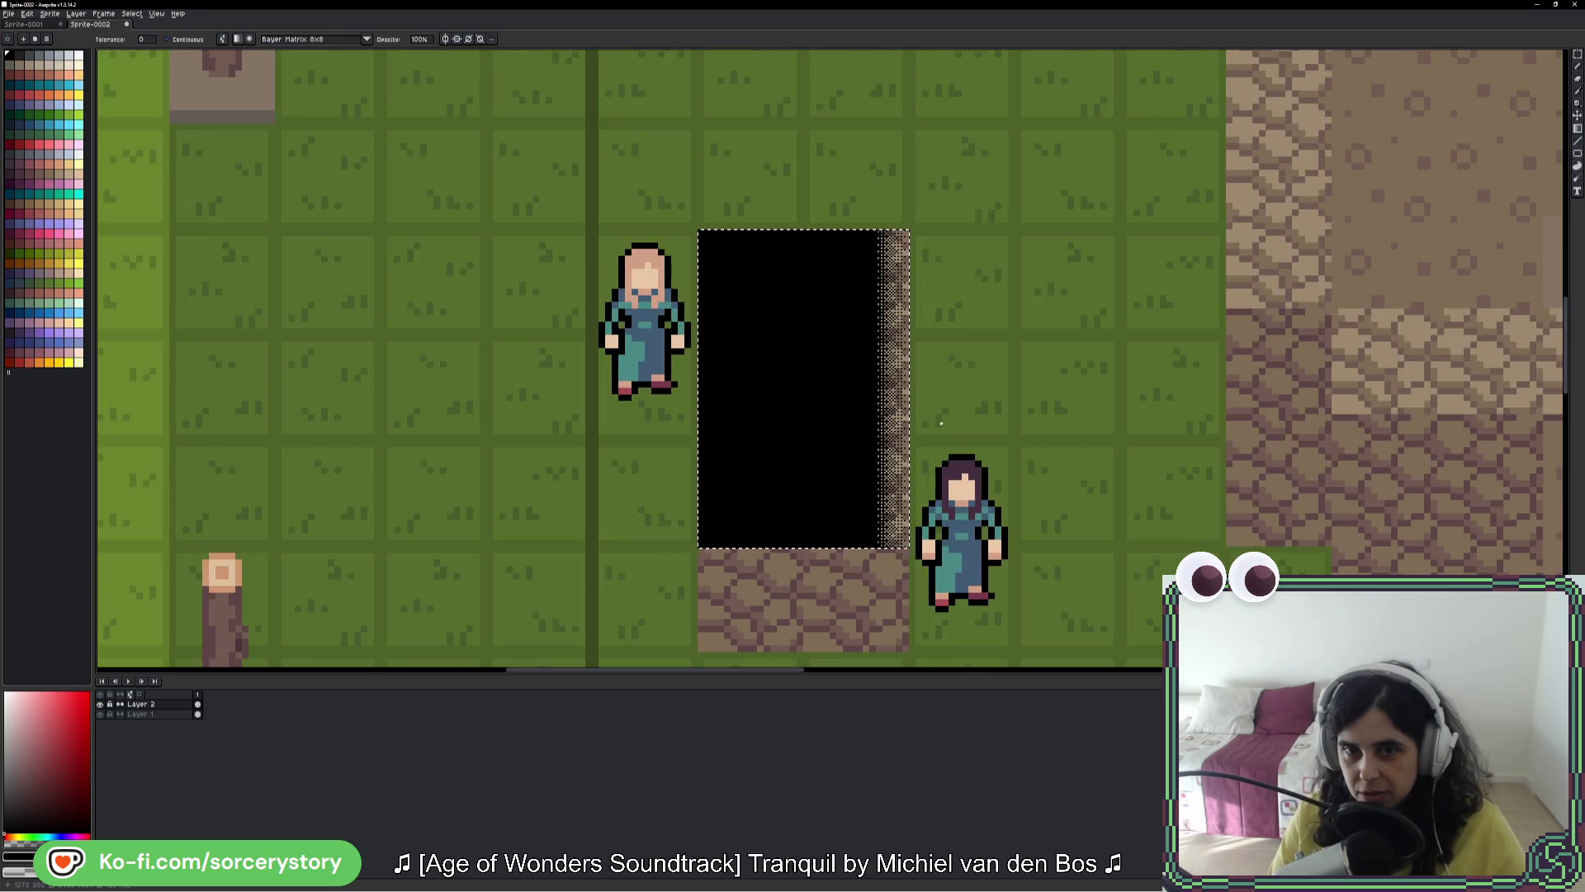
scroll(743, 371, "right", 3)
scroll(724, 370, "down", 2)
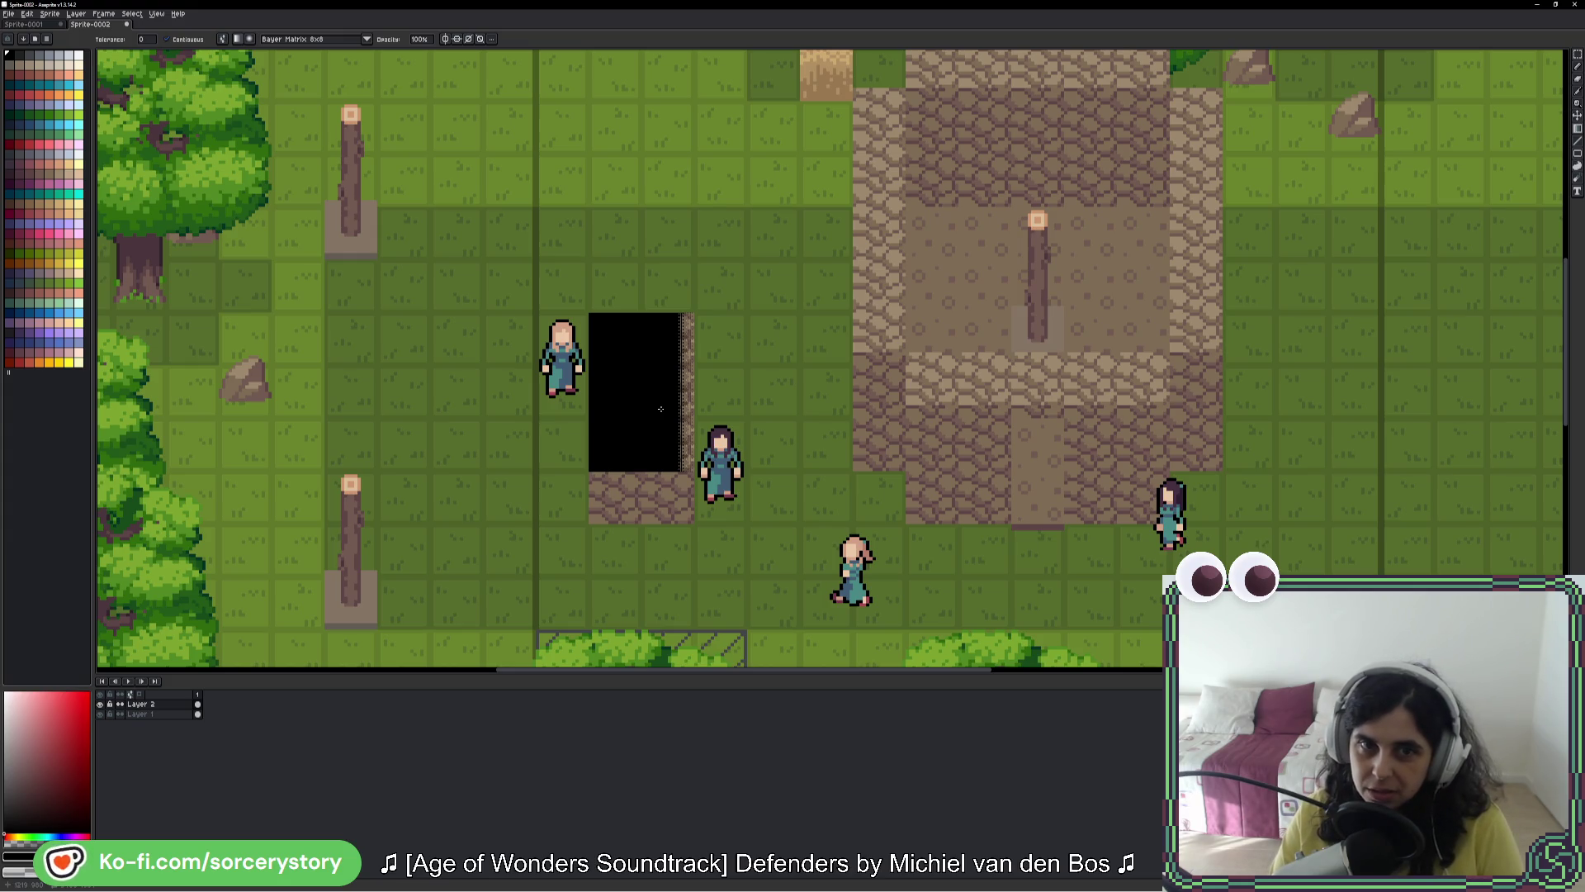
scroll(659, 412, "up", 5)
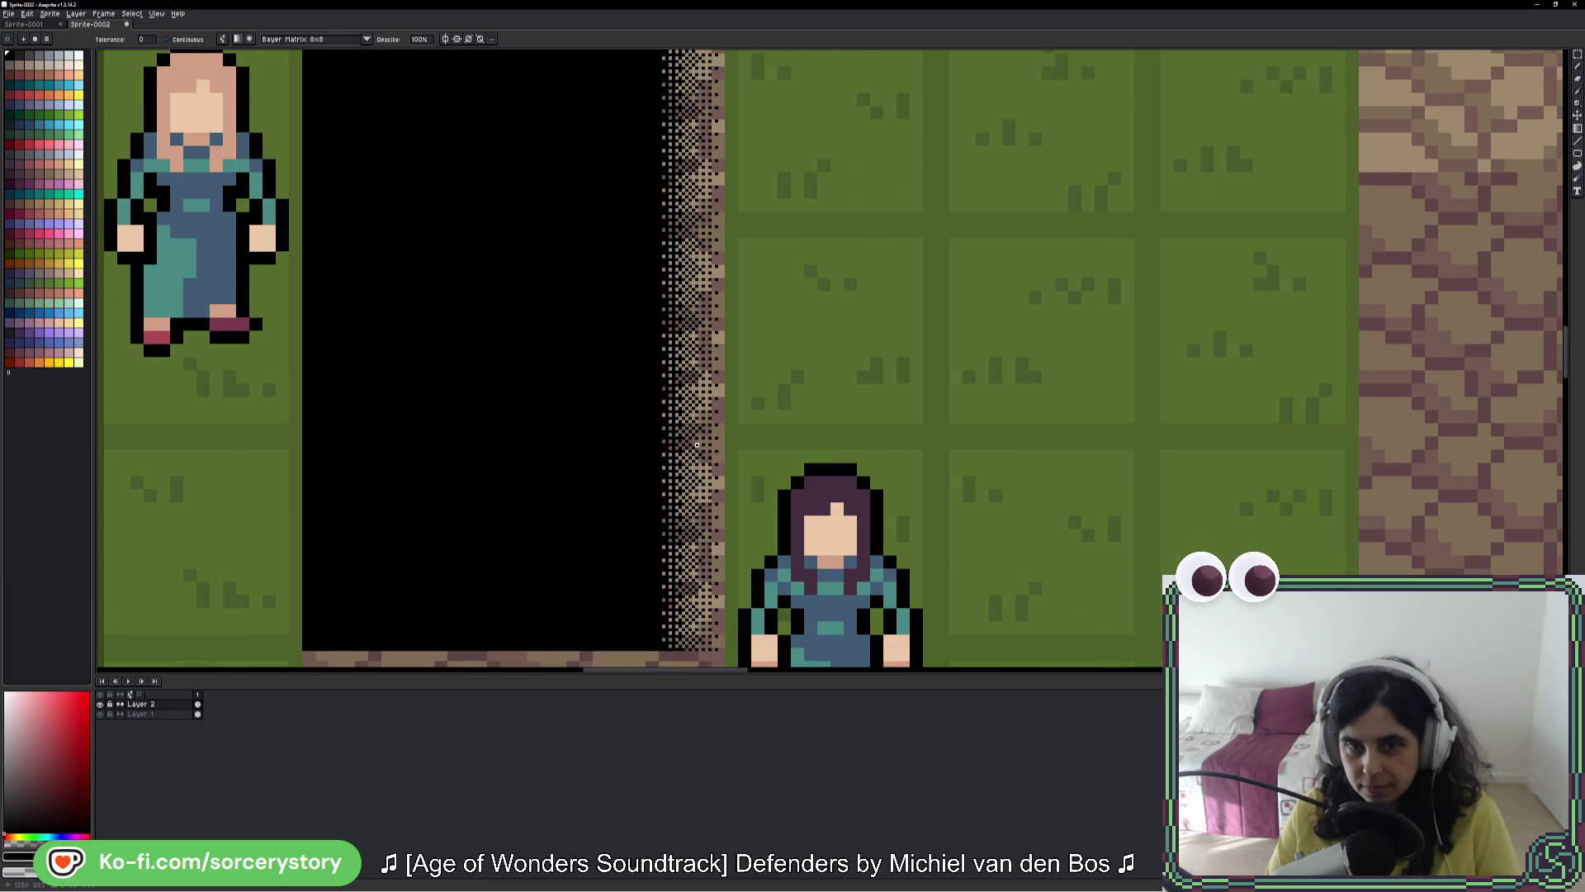
key("alt")
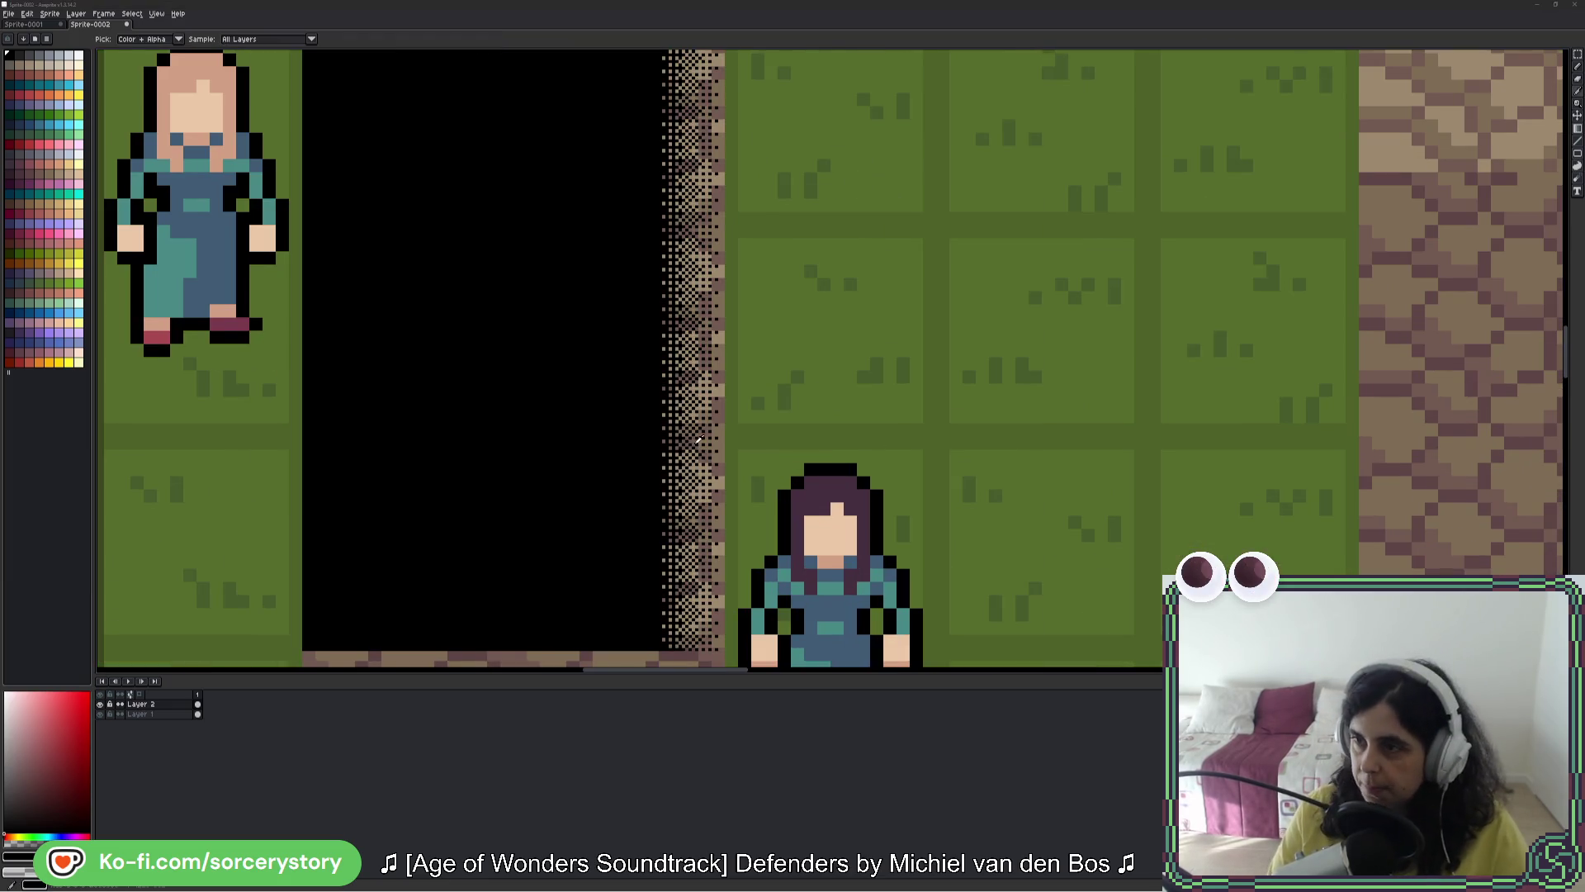
Step: Bring the AVE VIRIATE (DEBUG) game window forward and pan its village map slightly
key("alt+Tab")
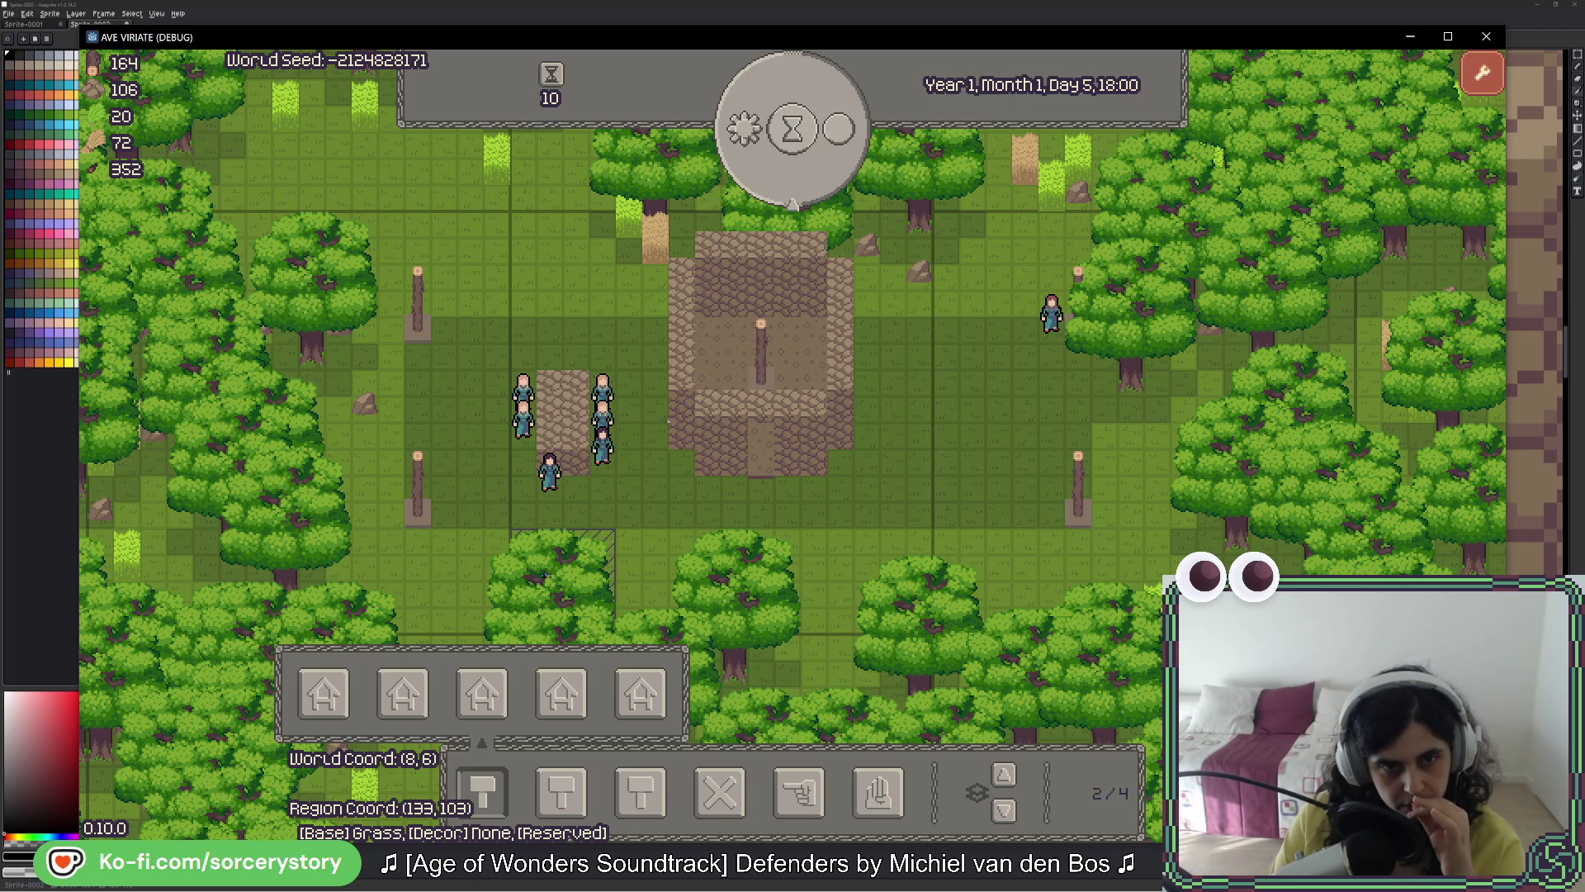
left_click_drag(667, 421, 647, 475)
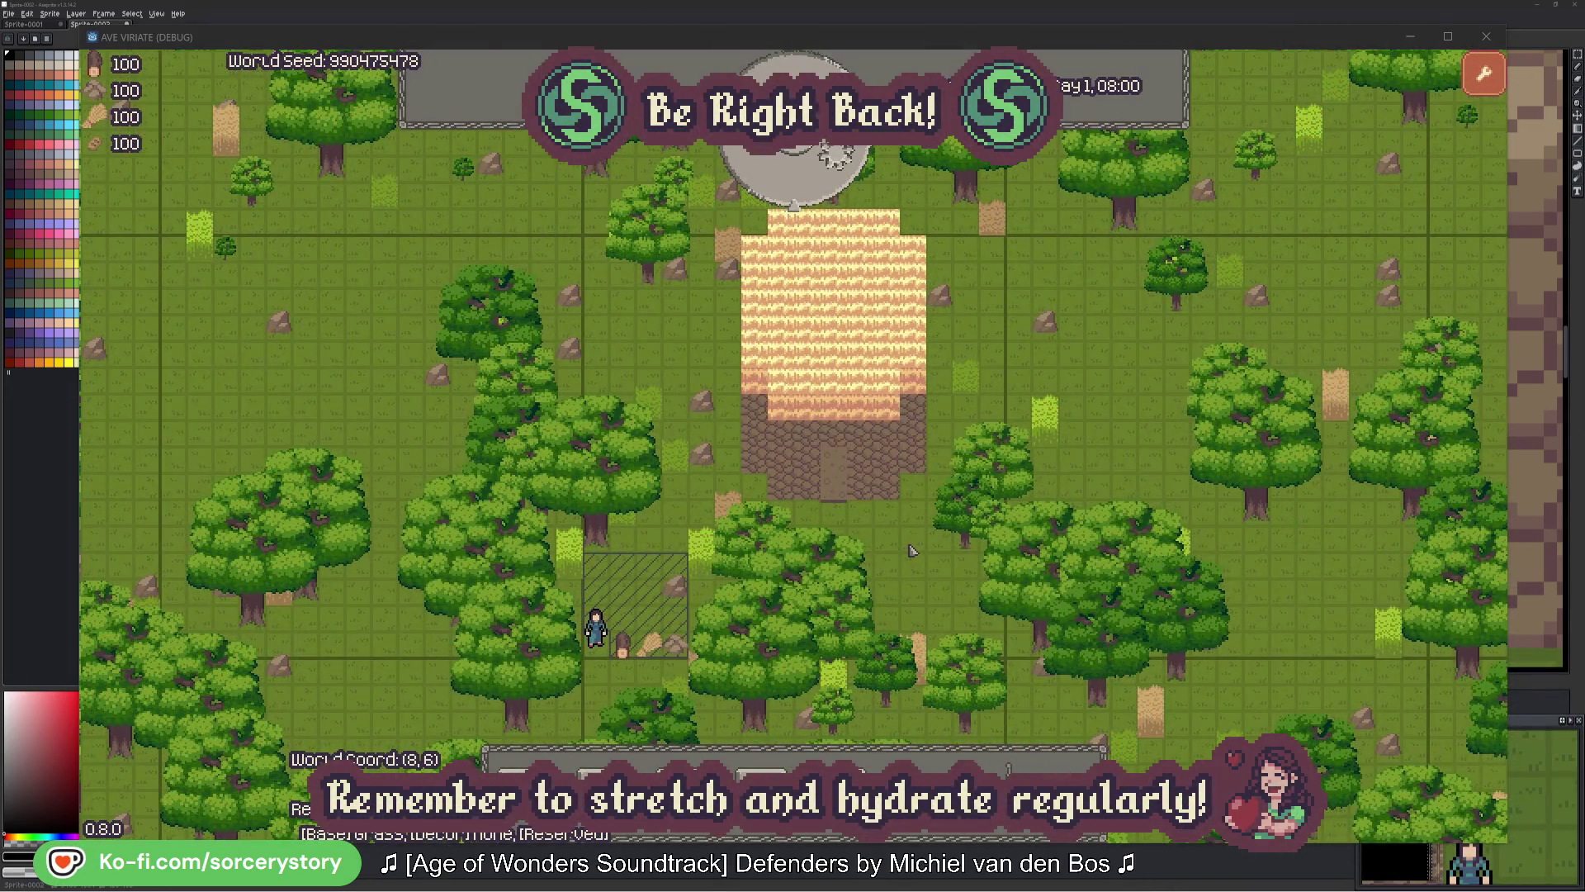
left_click(864, 767)
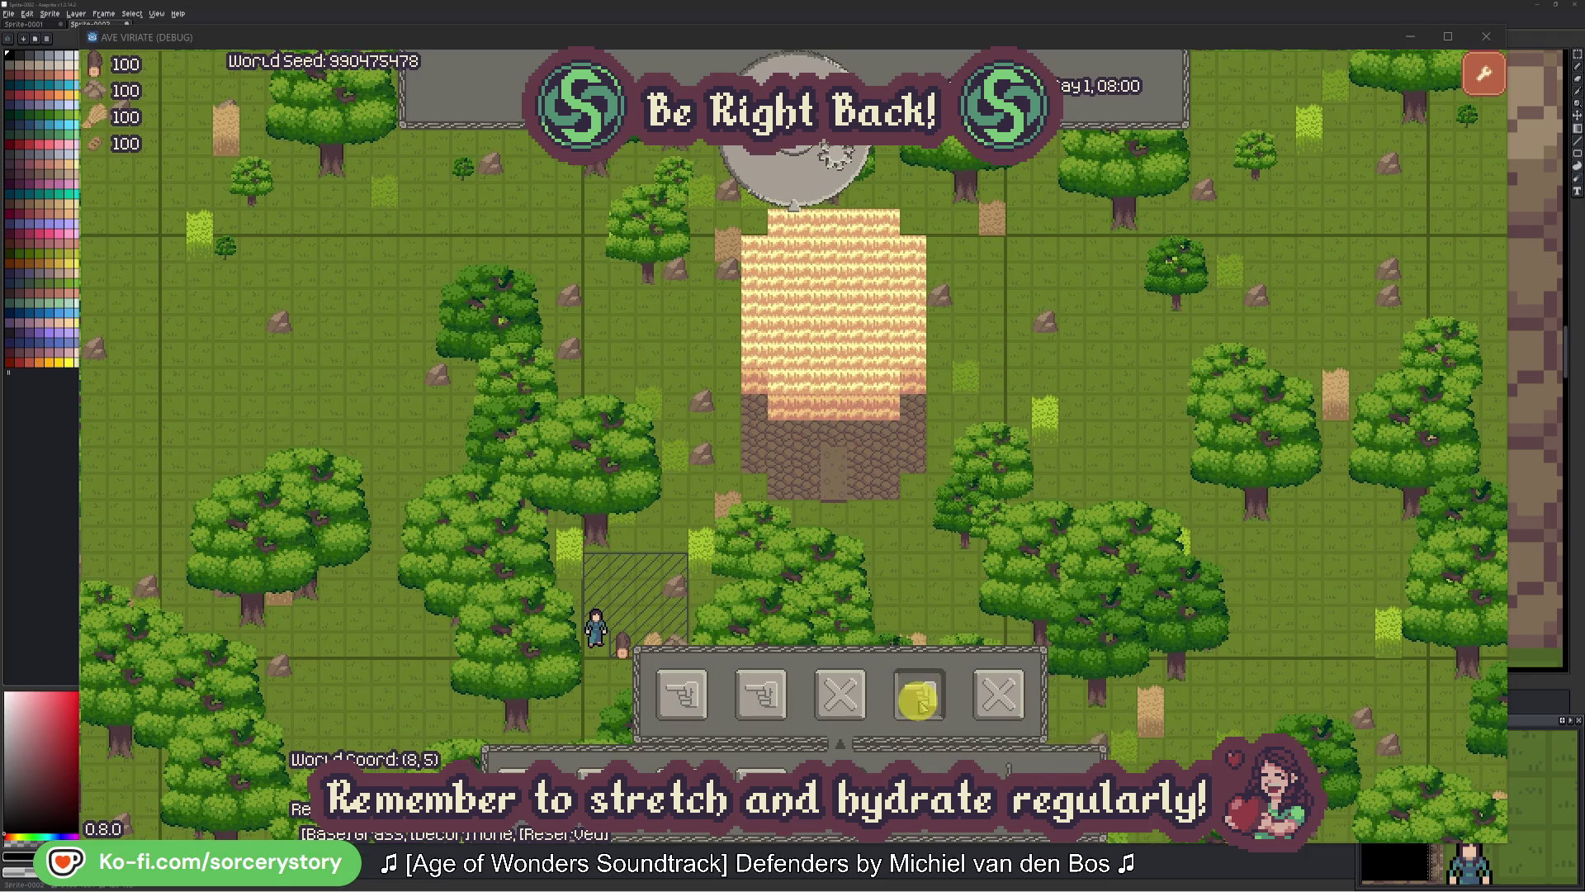
mouse_move(425, 235)
left_mouse_down()
mouse_move(949, 628)
mouse_move(1214, 750)
mouse_move(1154, 761)
mouse_move(1155, 733)
left_mouse_up()
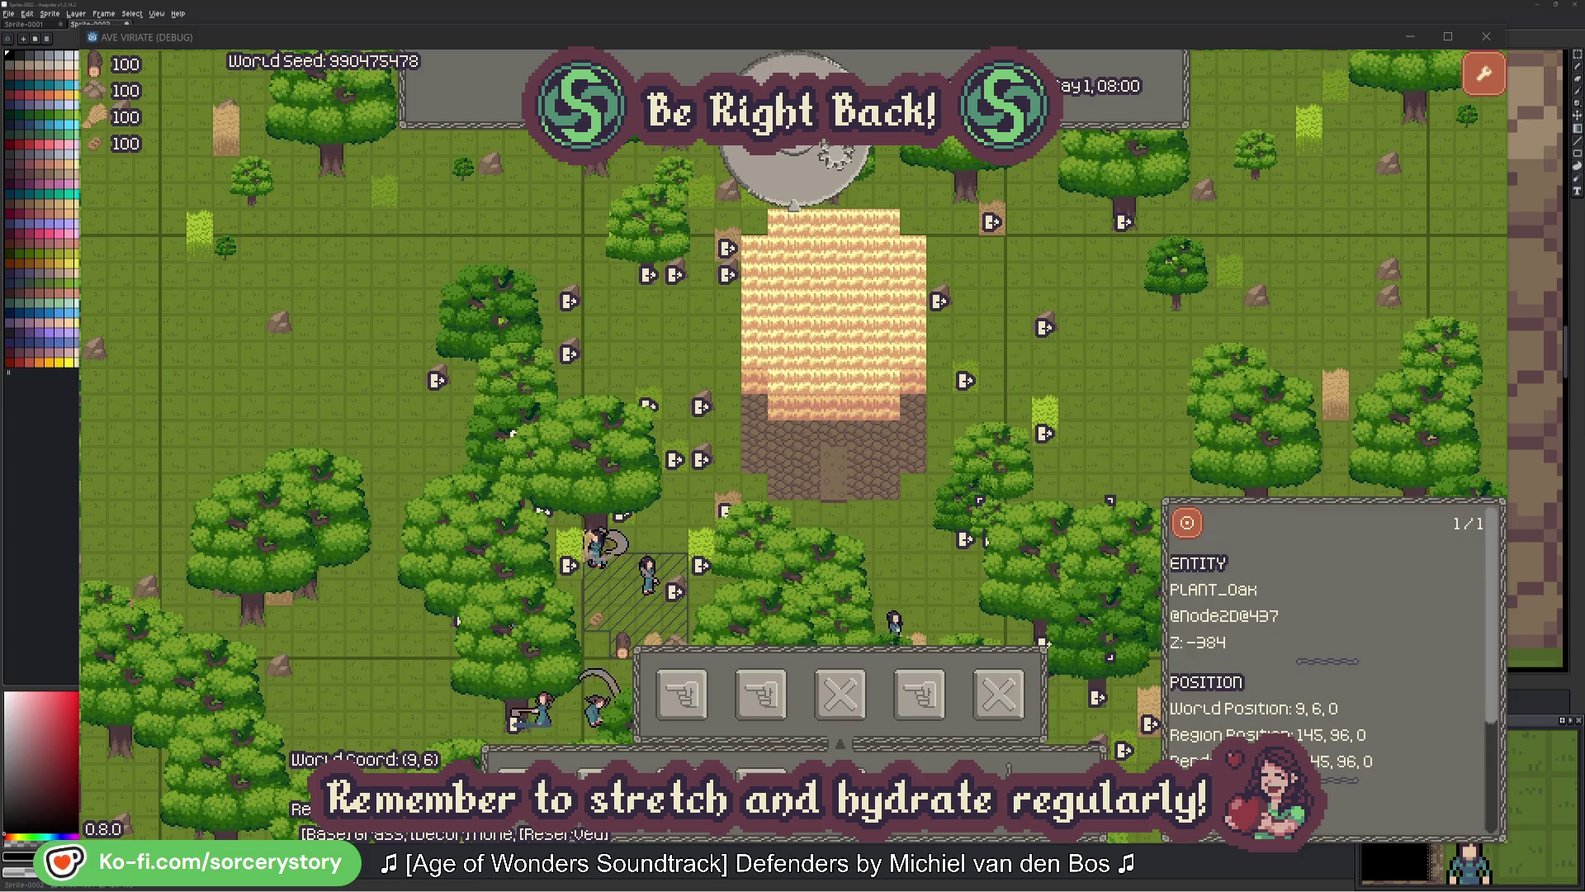
key("Escape")
left_click(842, 175)
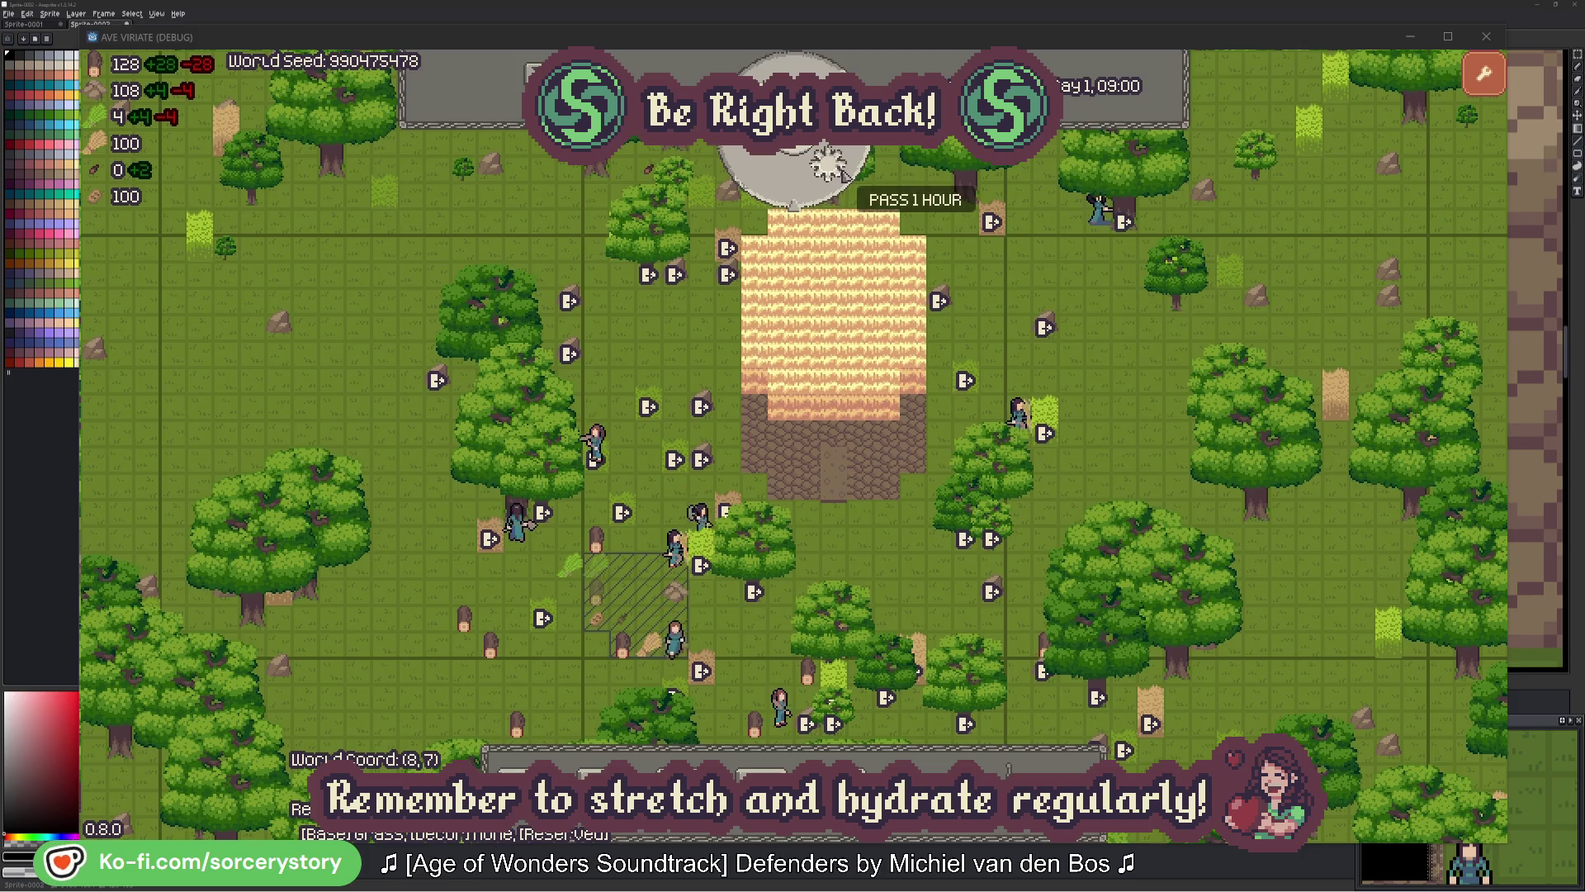
left_click(844, 176)
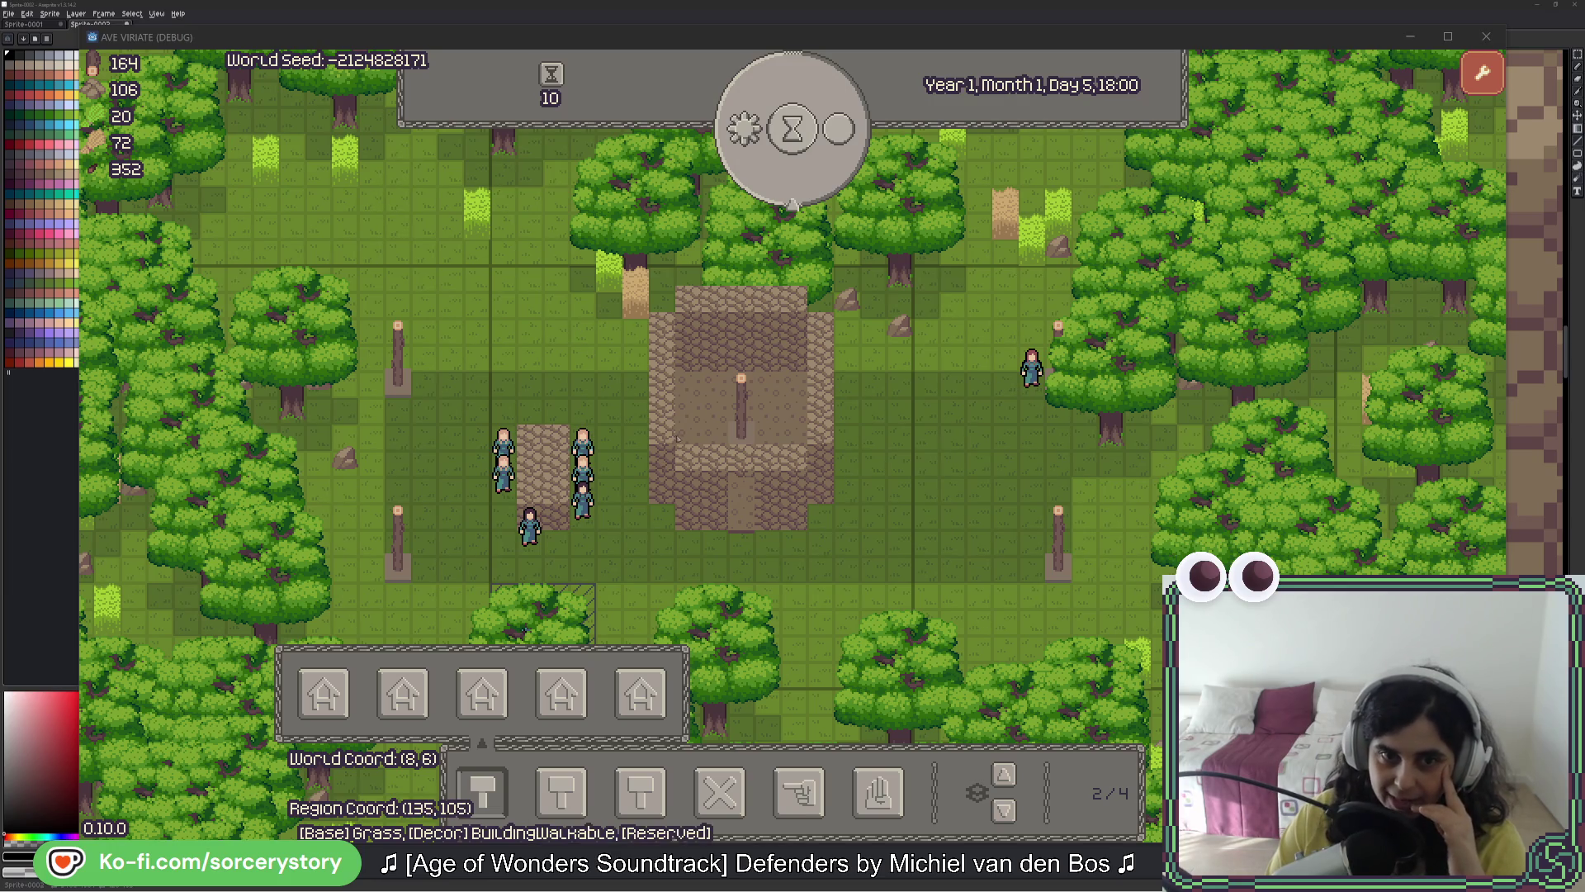
key("a")
key("s")
key("a")
key("s")
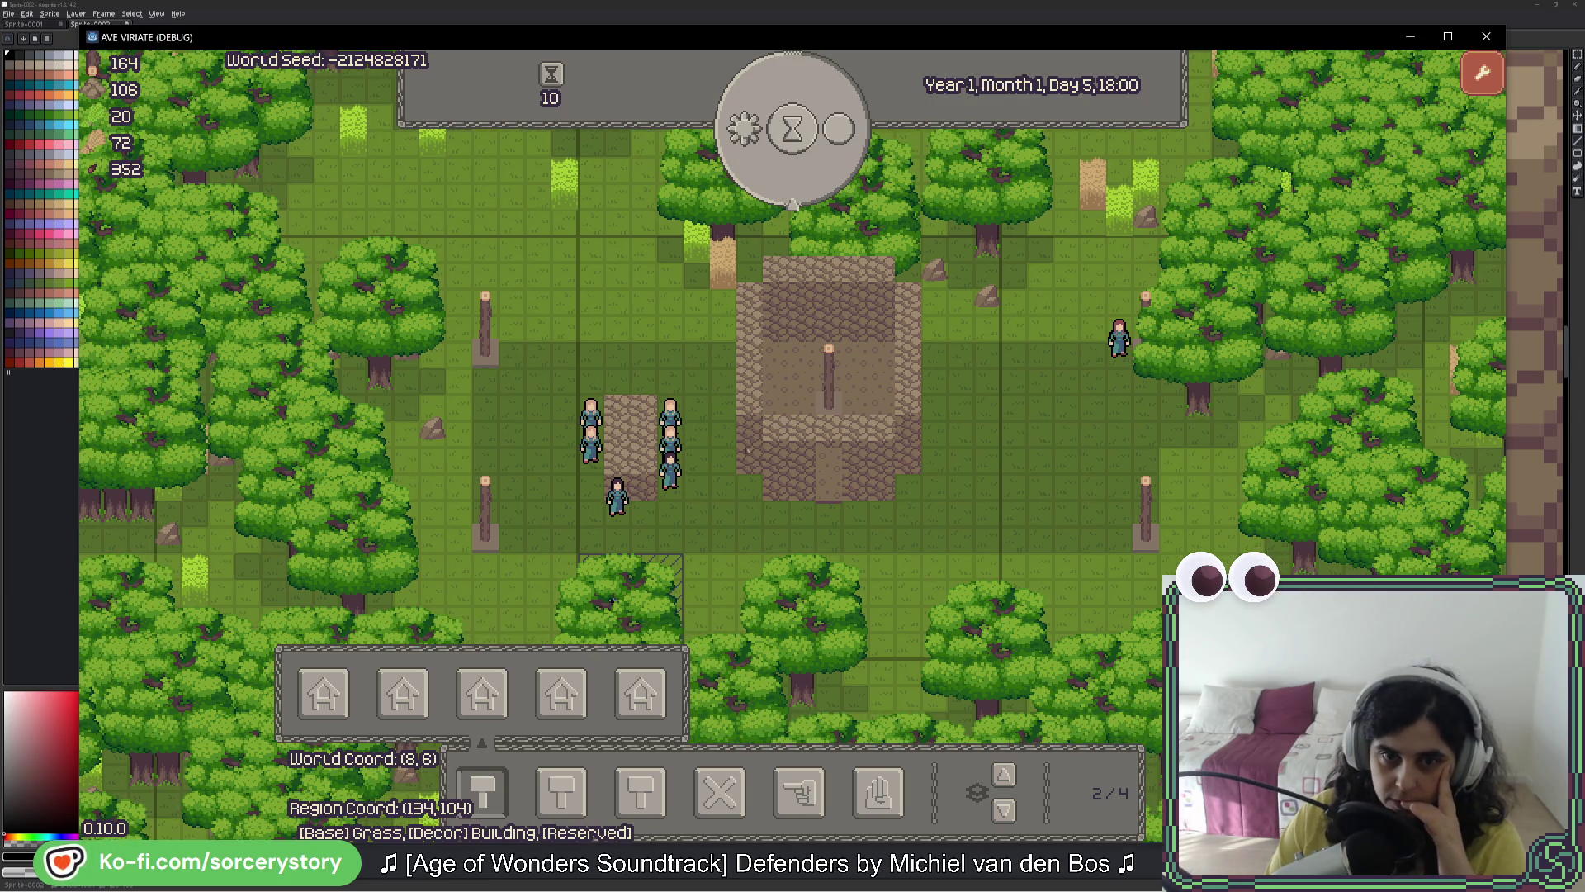
key("Page_Up")
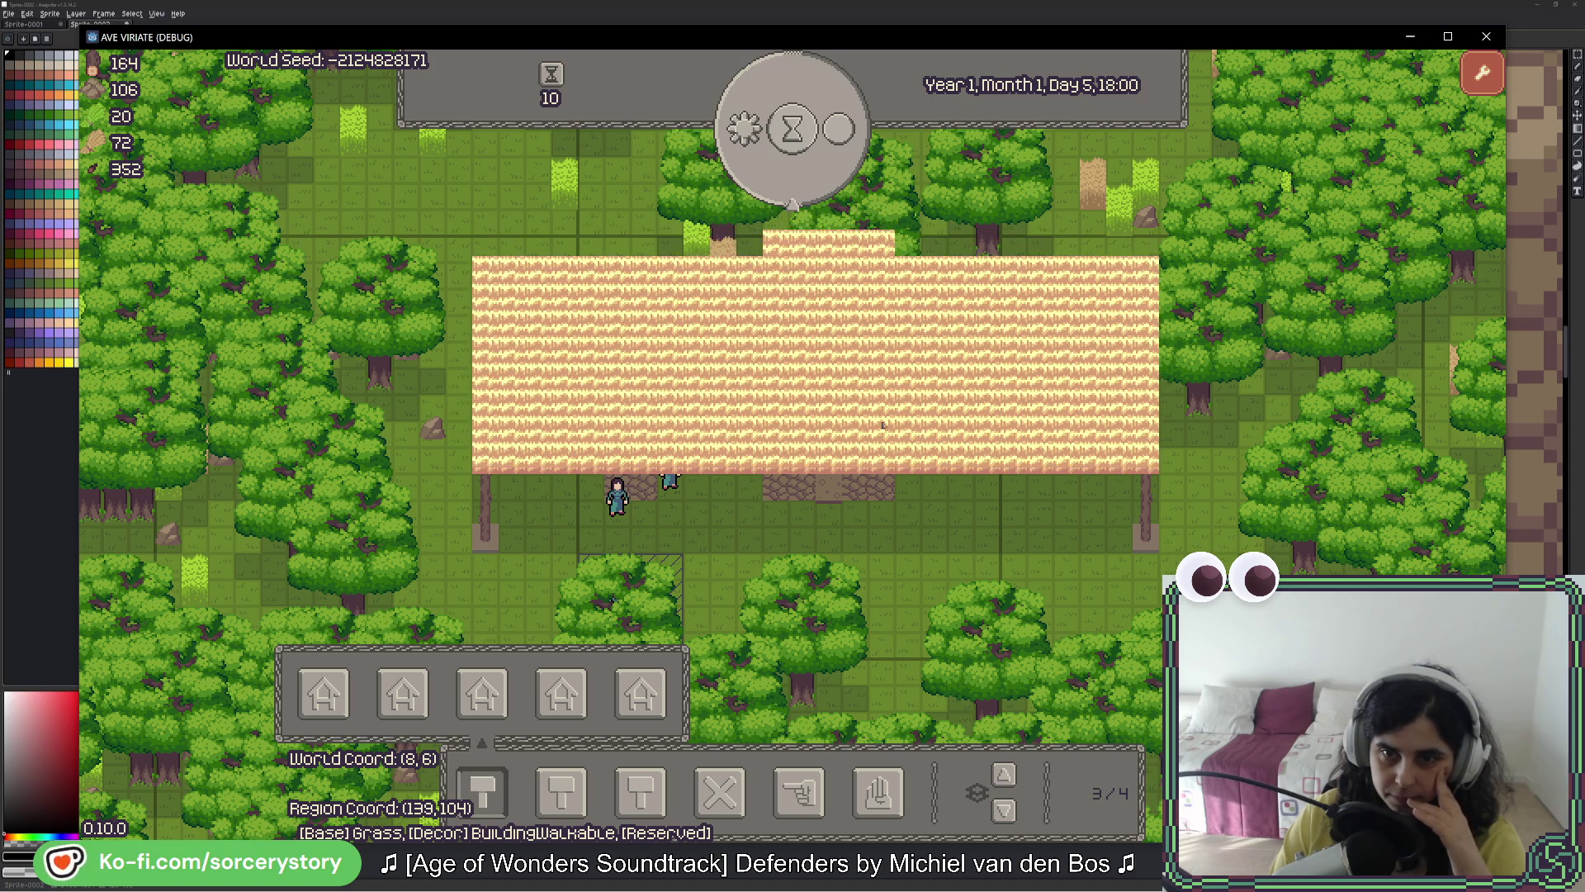
key("Page_Down")
key("Page_Up")
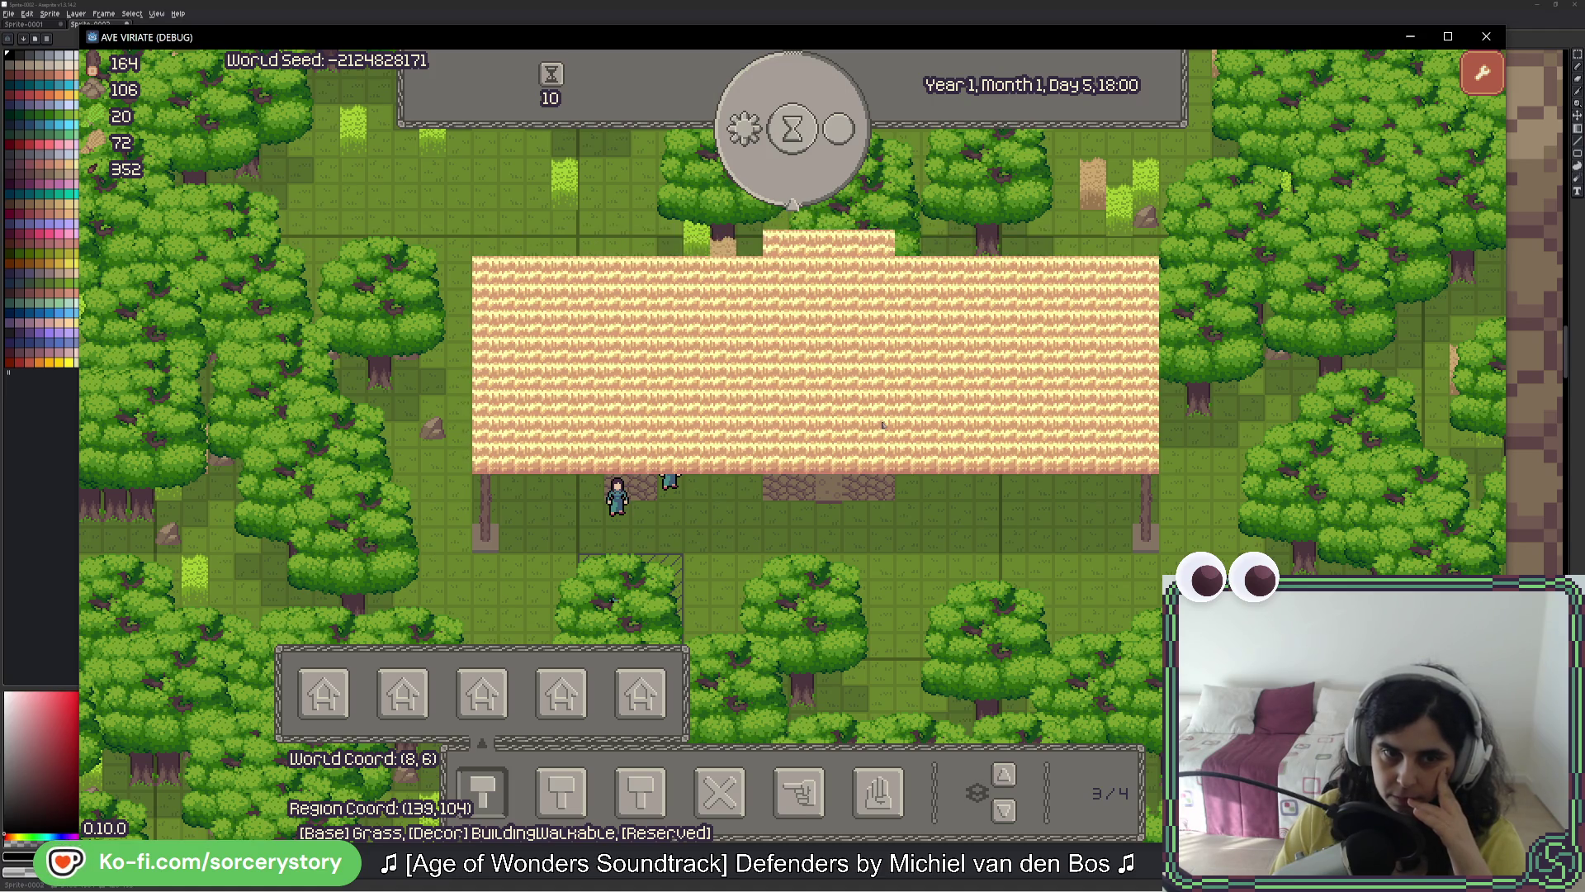
key("Page_Up")
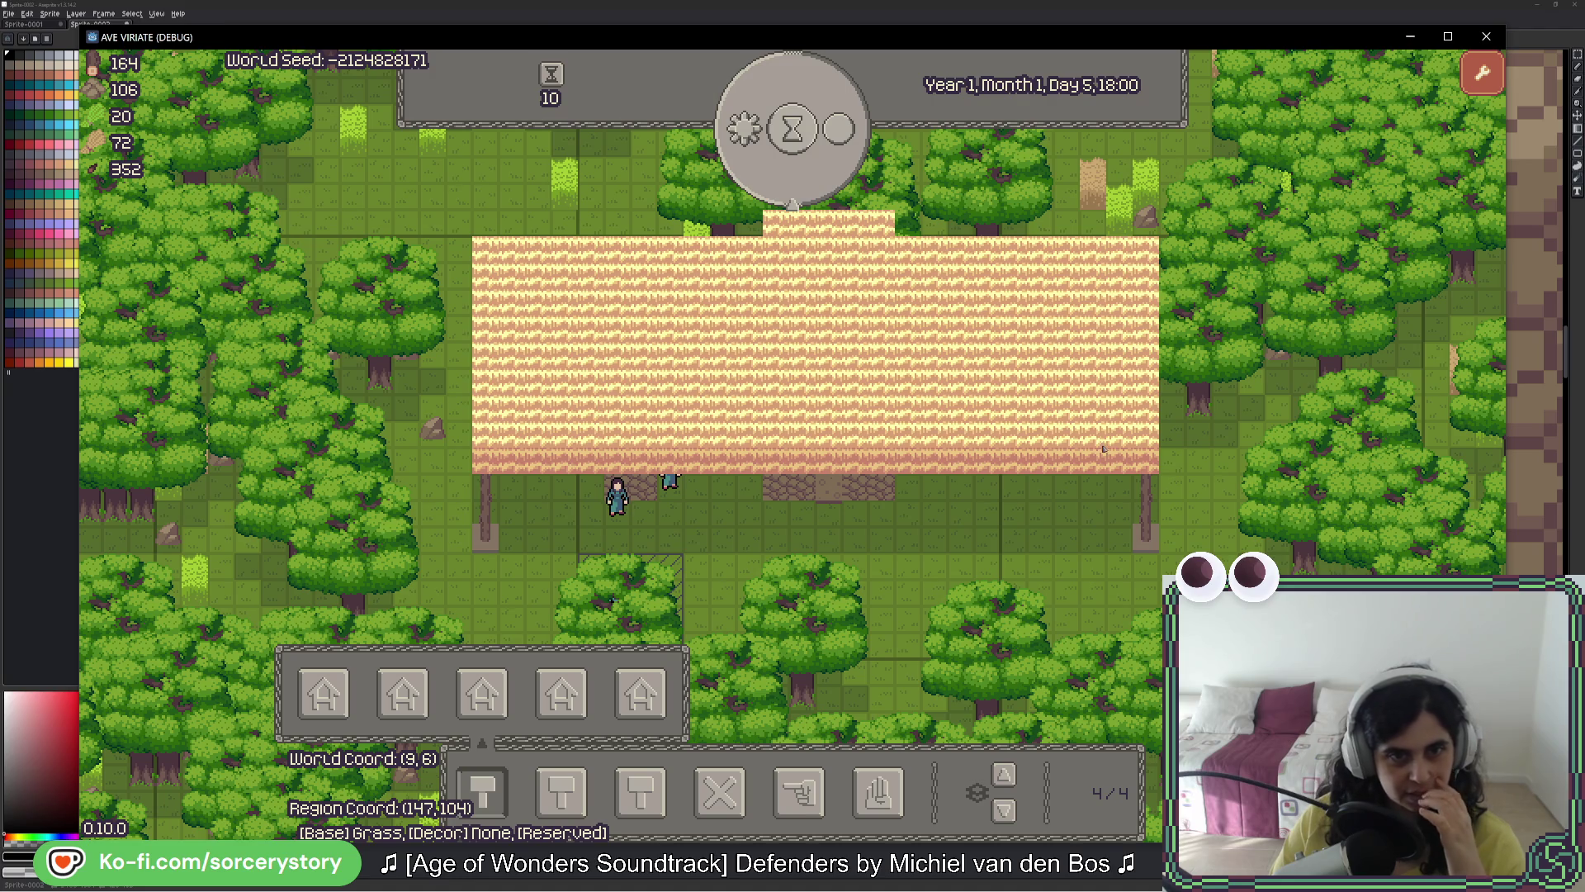
key("Page_Down")
key("Page_Down")
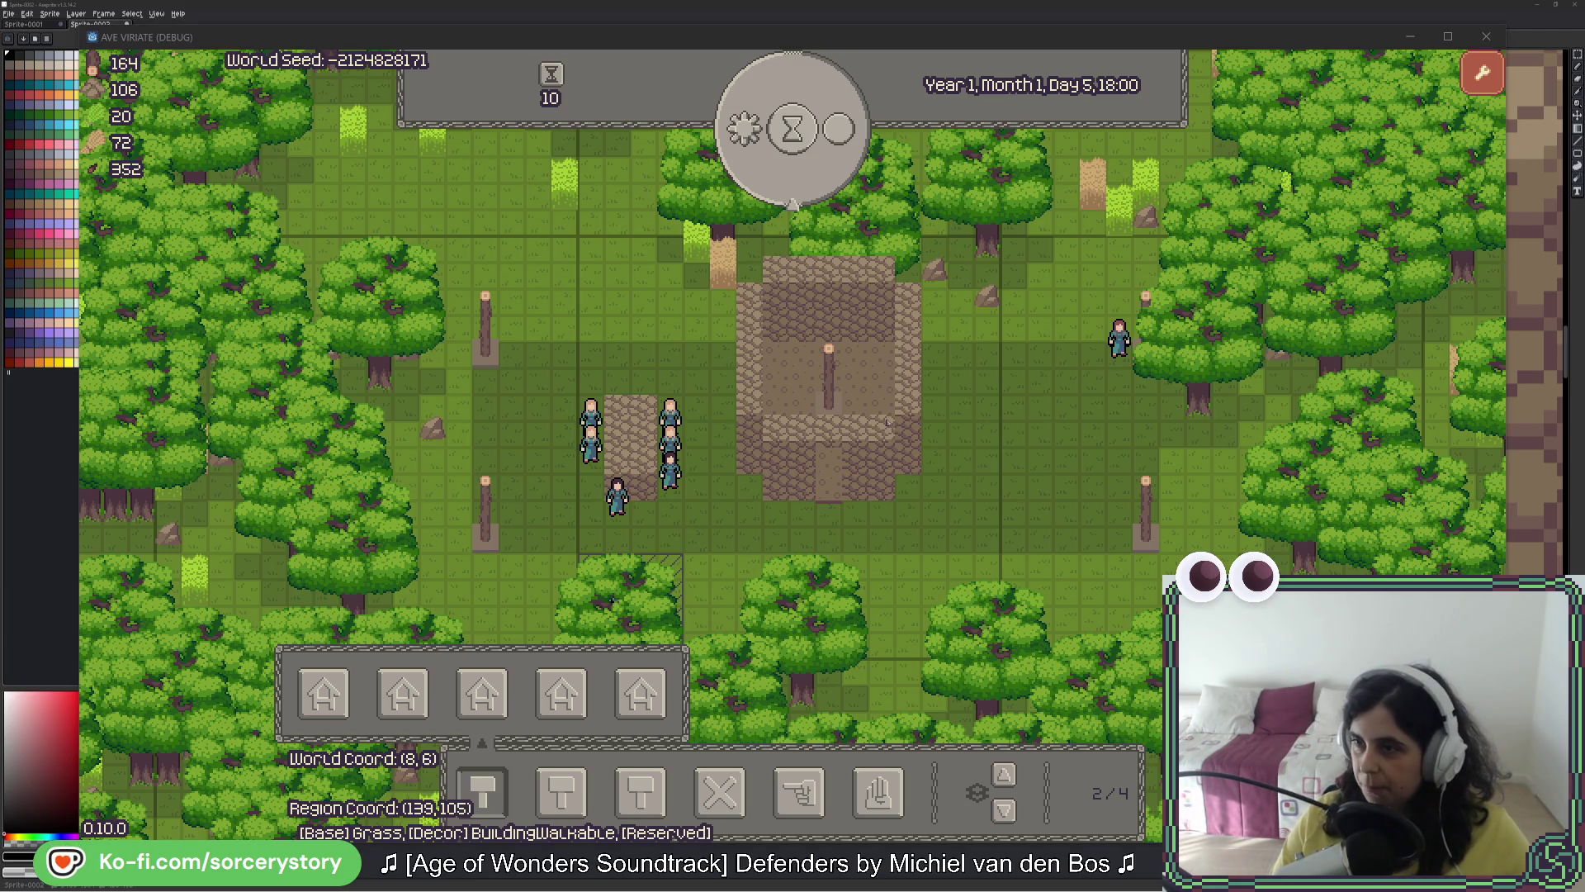
Step: Select a wall-edge column and bucket-fill it with the eyedropped dark purple
scroll(1271, 388, "right", 10)
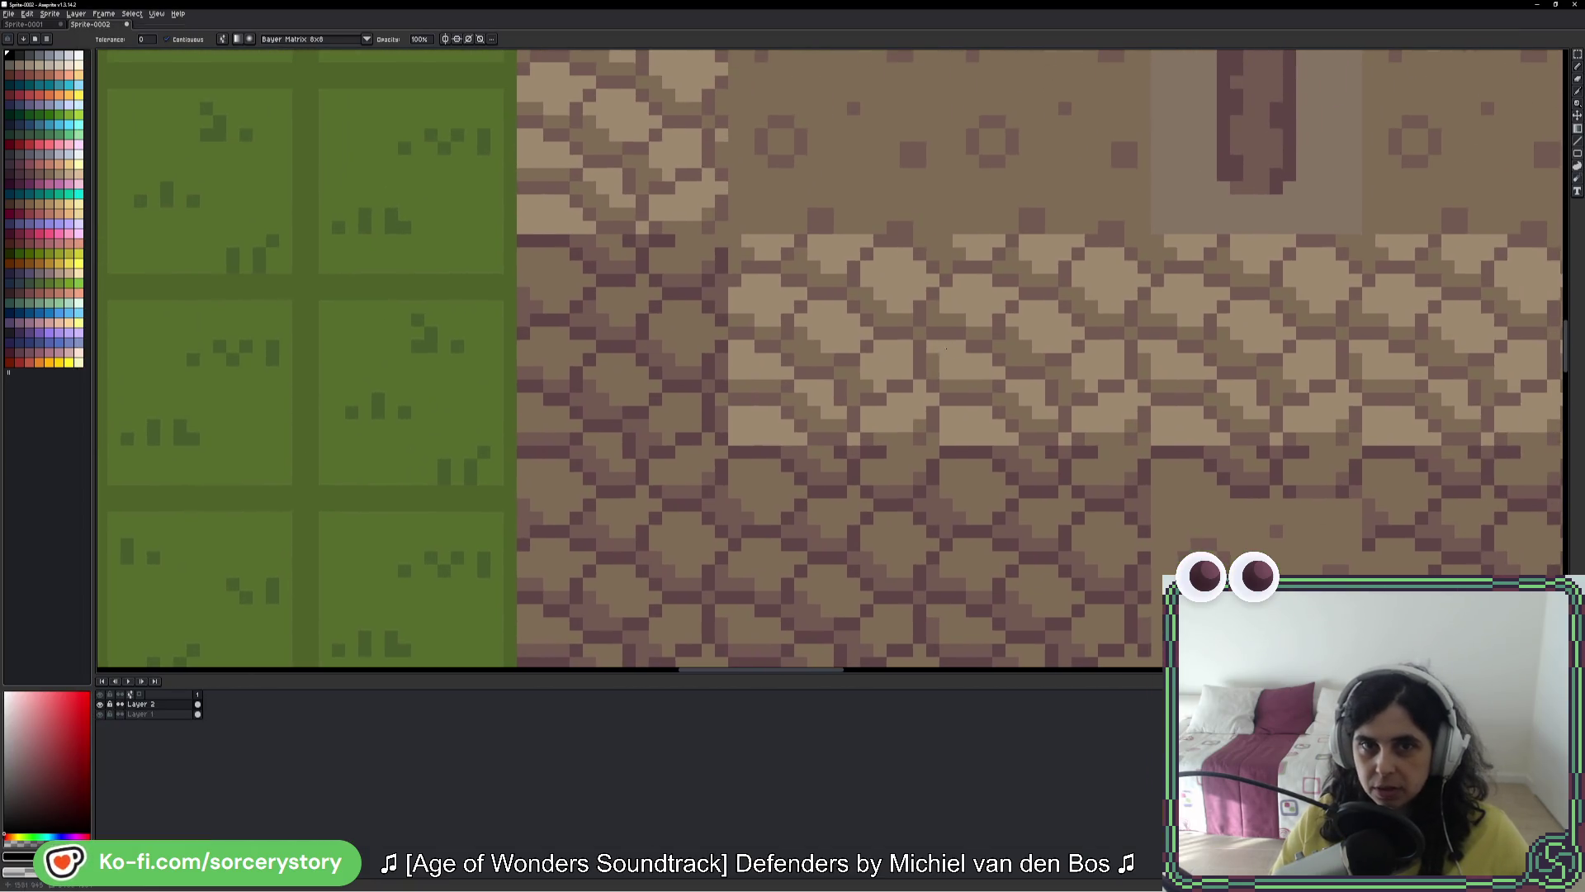
left_click(1576, 59)
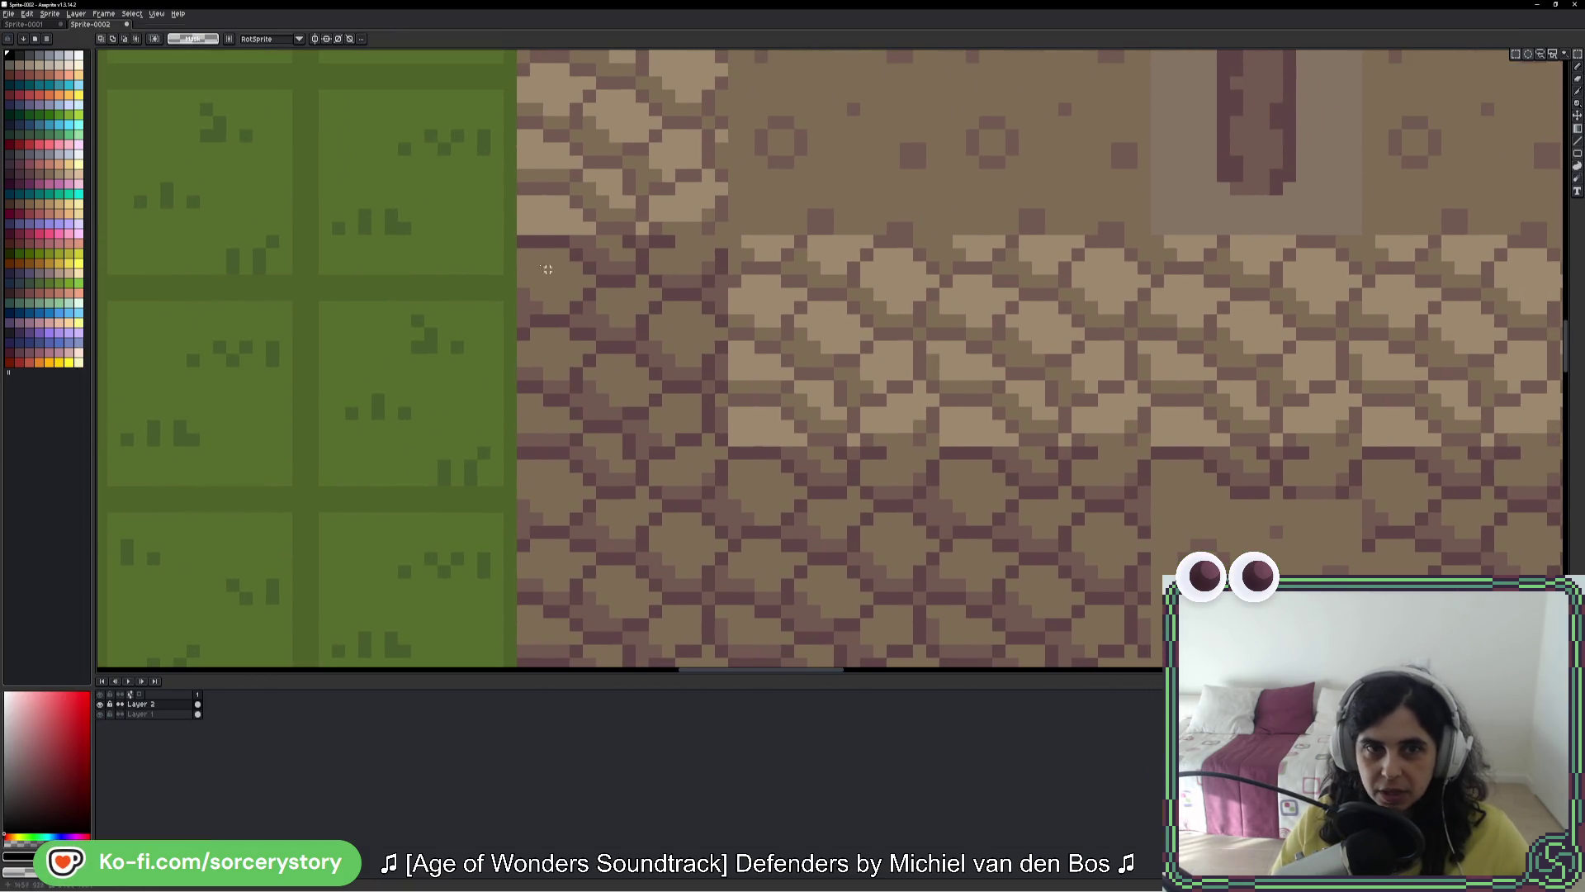
scroll(518, 234, "up", 1)
mouse_move(514, 234)
left_mouse_down()
mouse_move(516, 660)
mouse_move(529, 513)
left_mouse_up()
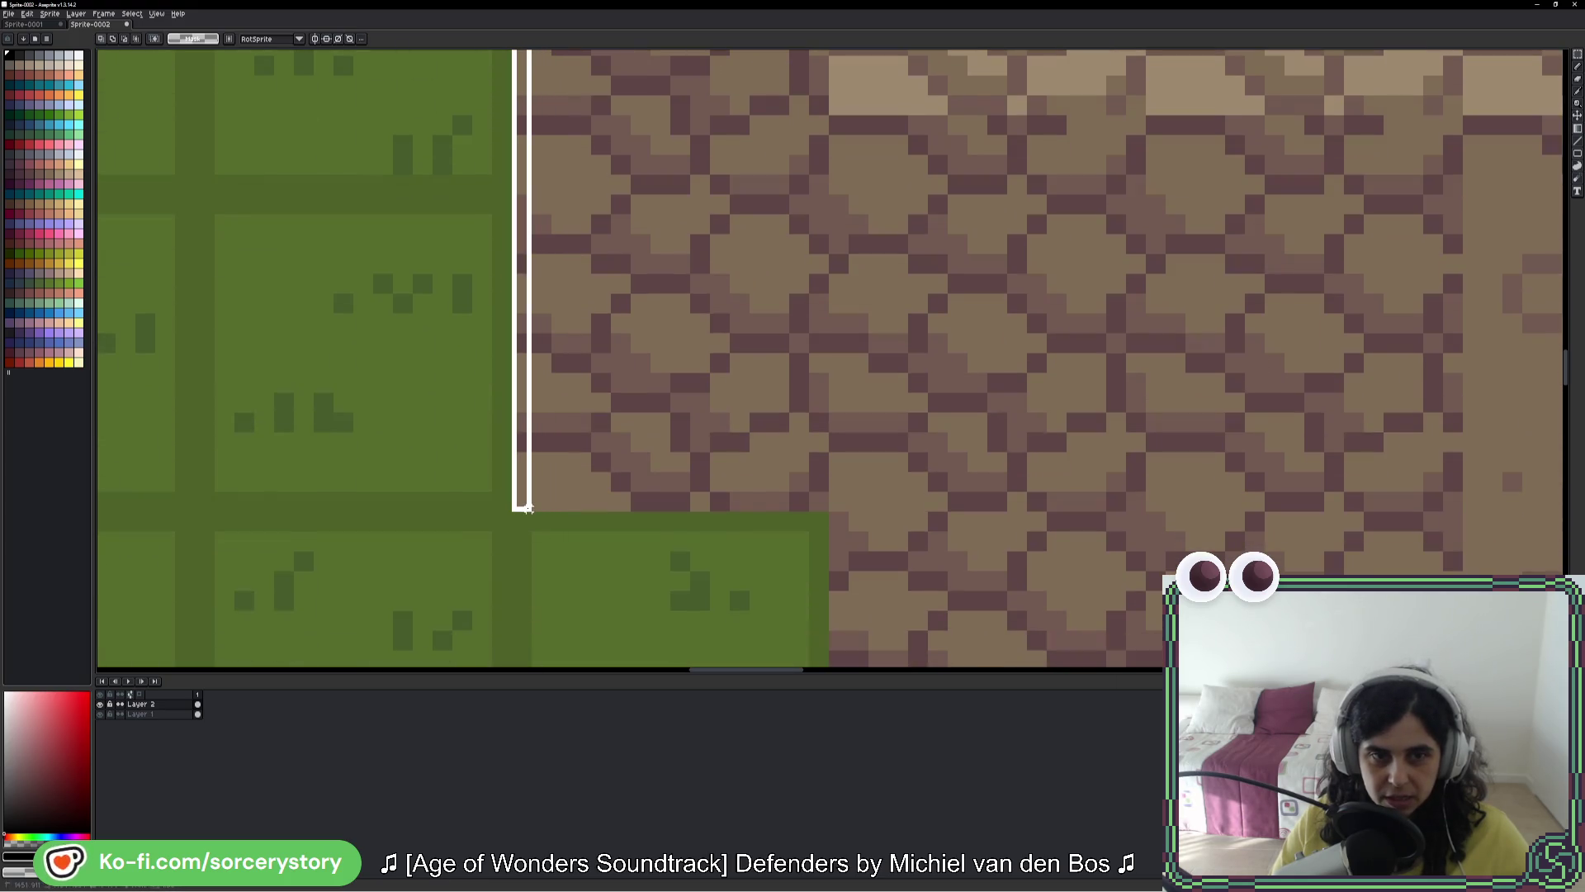
scroll(545, 487, "up", 2)
key("i")
left_click(461, 457)
key("g")
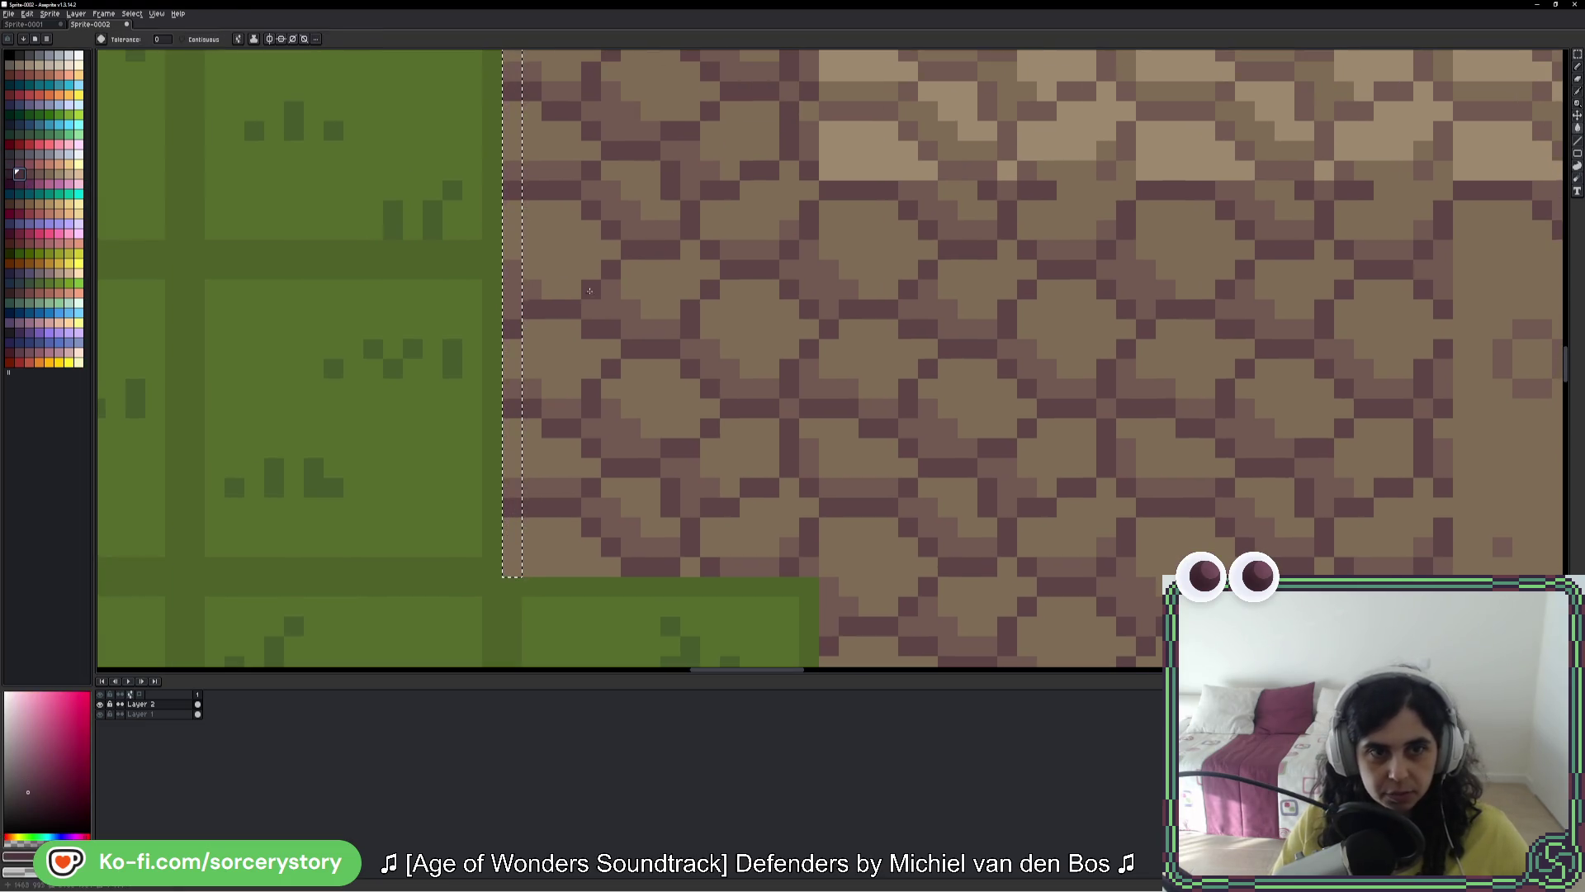
left_click(512, 334)
Step: Move the dark purple column to align with the door's left edge and deselect
scroll(512, 333, "down", 3)
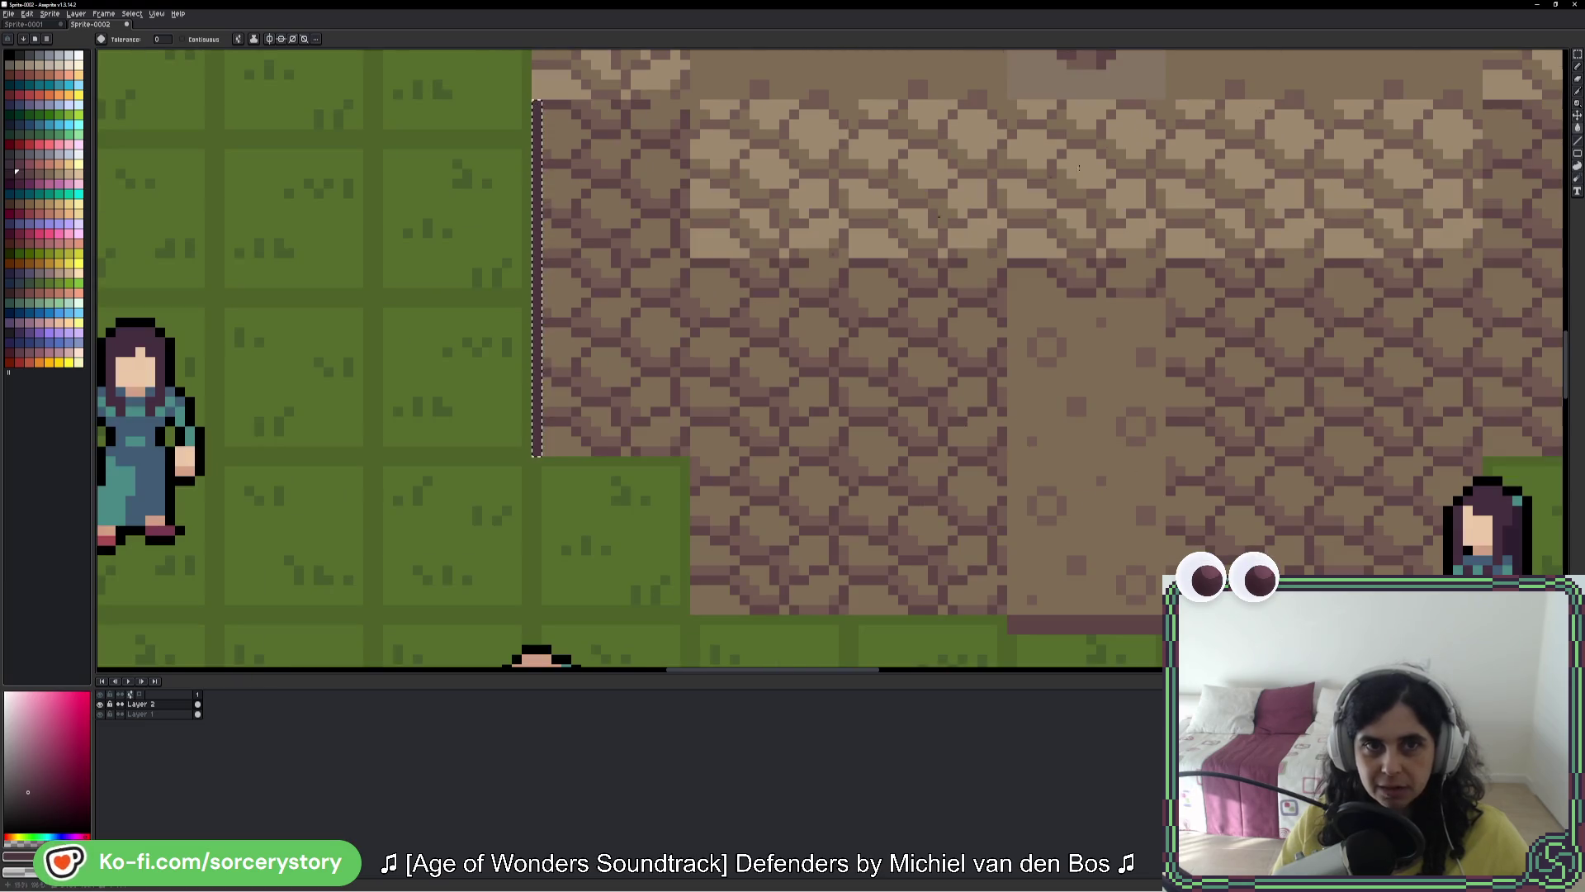
left_click(1577, 60)
mouse_move(539, 178)
left_mouse_down()
mouse_move(577, 195)
mouse_move(687, 176)
mouse_move(779, 378)
mouse_move(692, 331)
mouse_move(1025, 338)
mouse_move(949, 382)
mouse_move(1005, 334)
left_mouse_up()
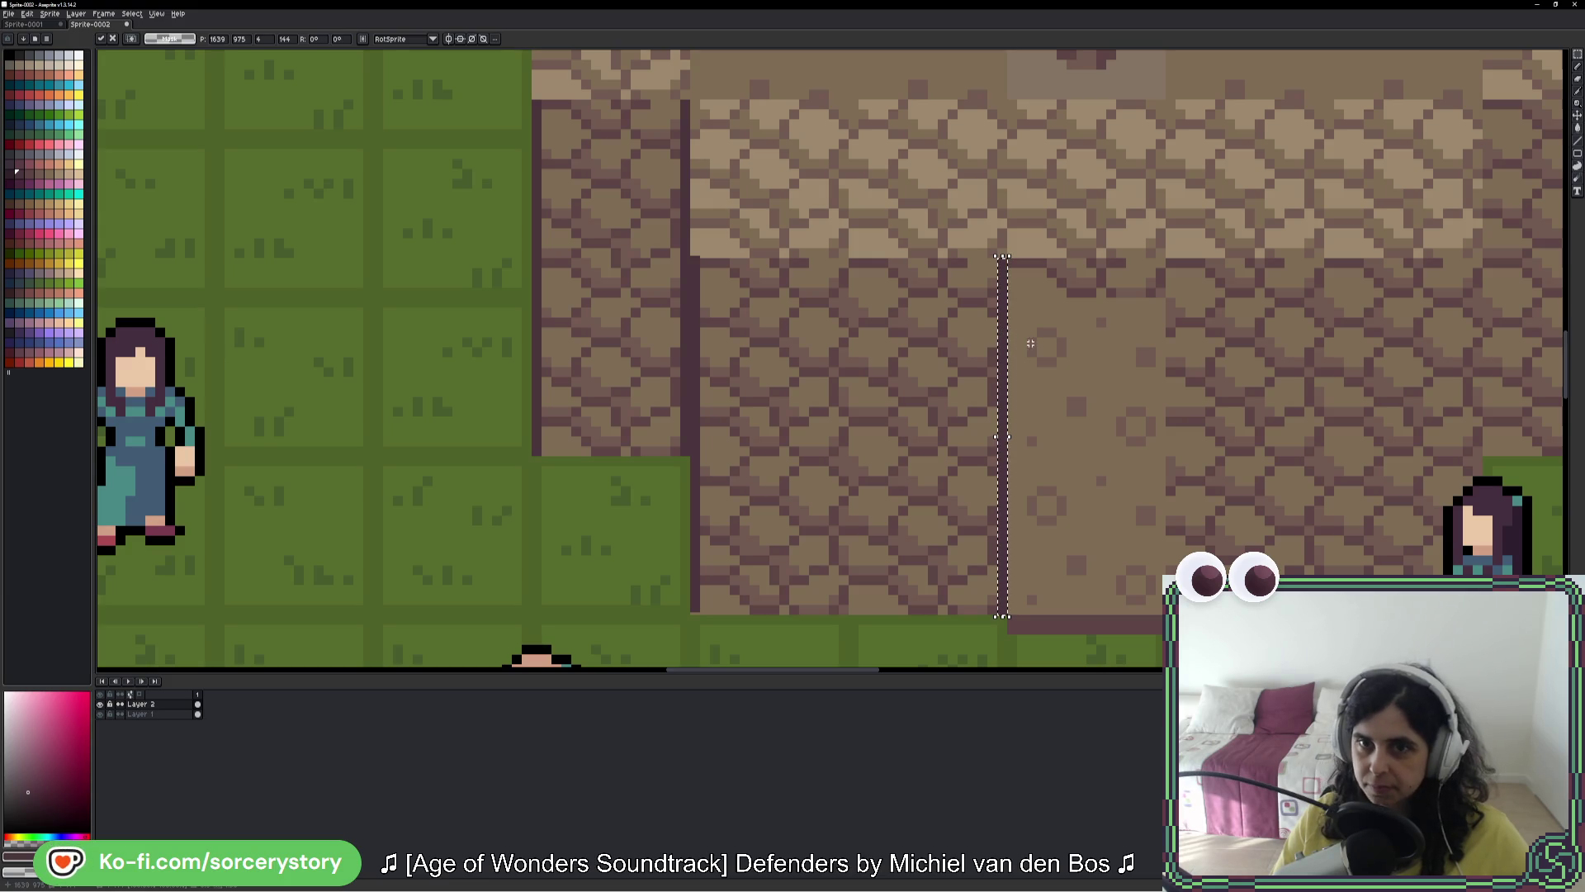
scroll(1087, 296, "up", 2)
left_click_drag(1186, 276, 921, 302)
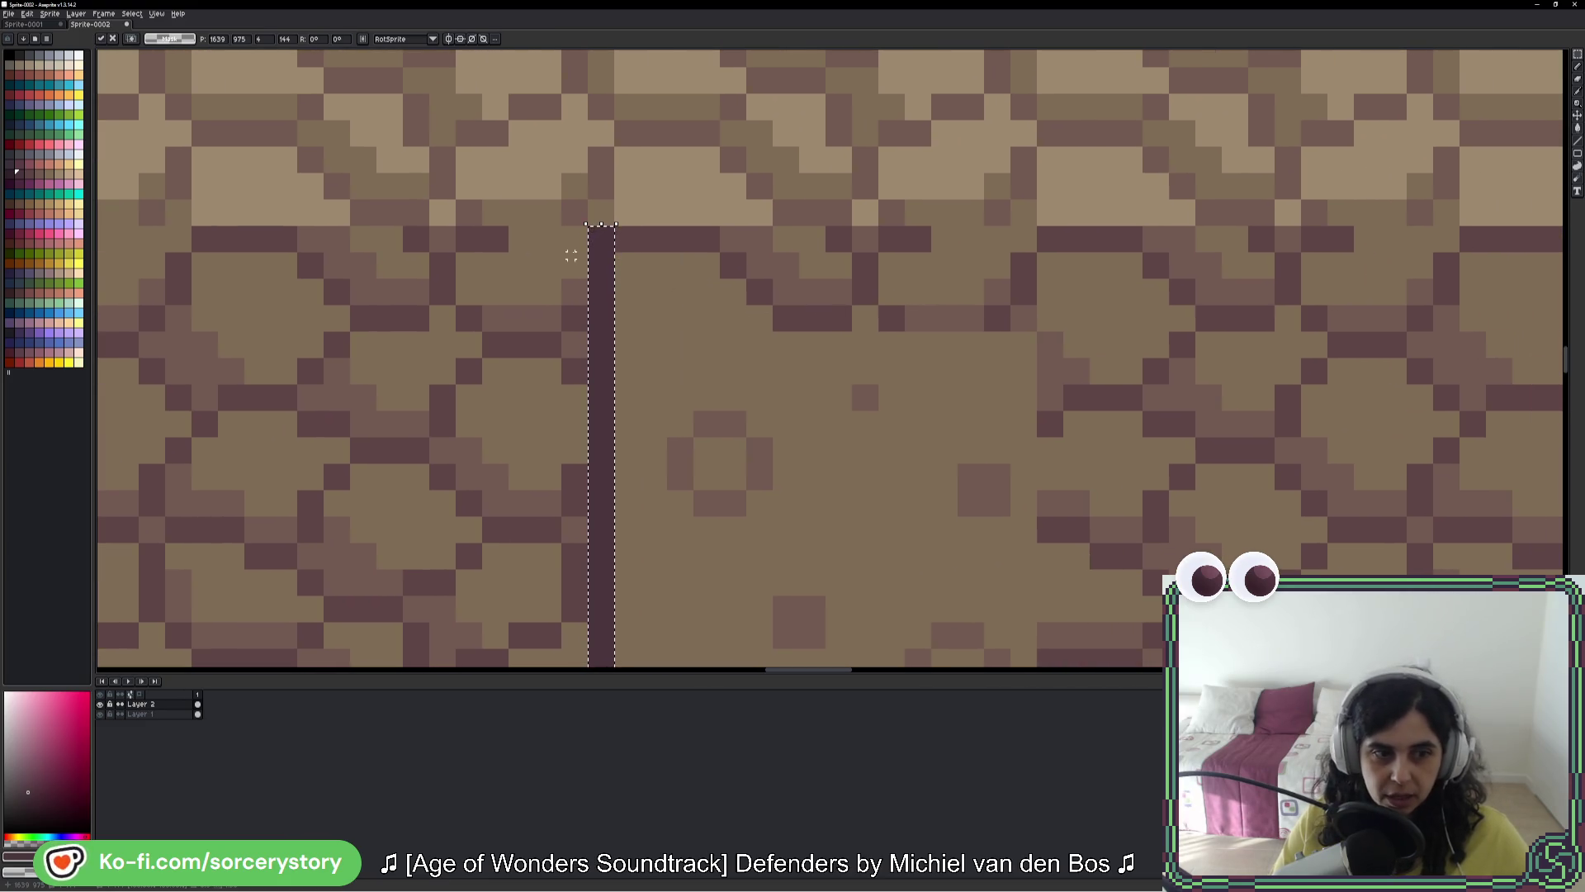
key("ctrl+d")
Step: Trim the column's excess top and extend the outline across the door's top and right side
key("m")
mouse_move(562, 181)
left_mouse_down()
mouse_move(719, 299)
mouse_move(762, 299)
left_mouse_up()
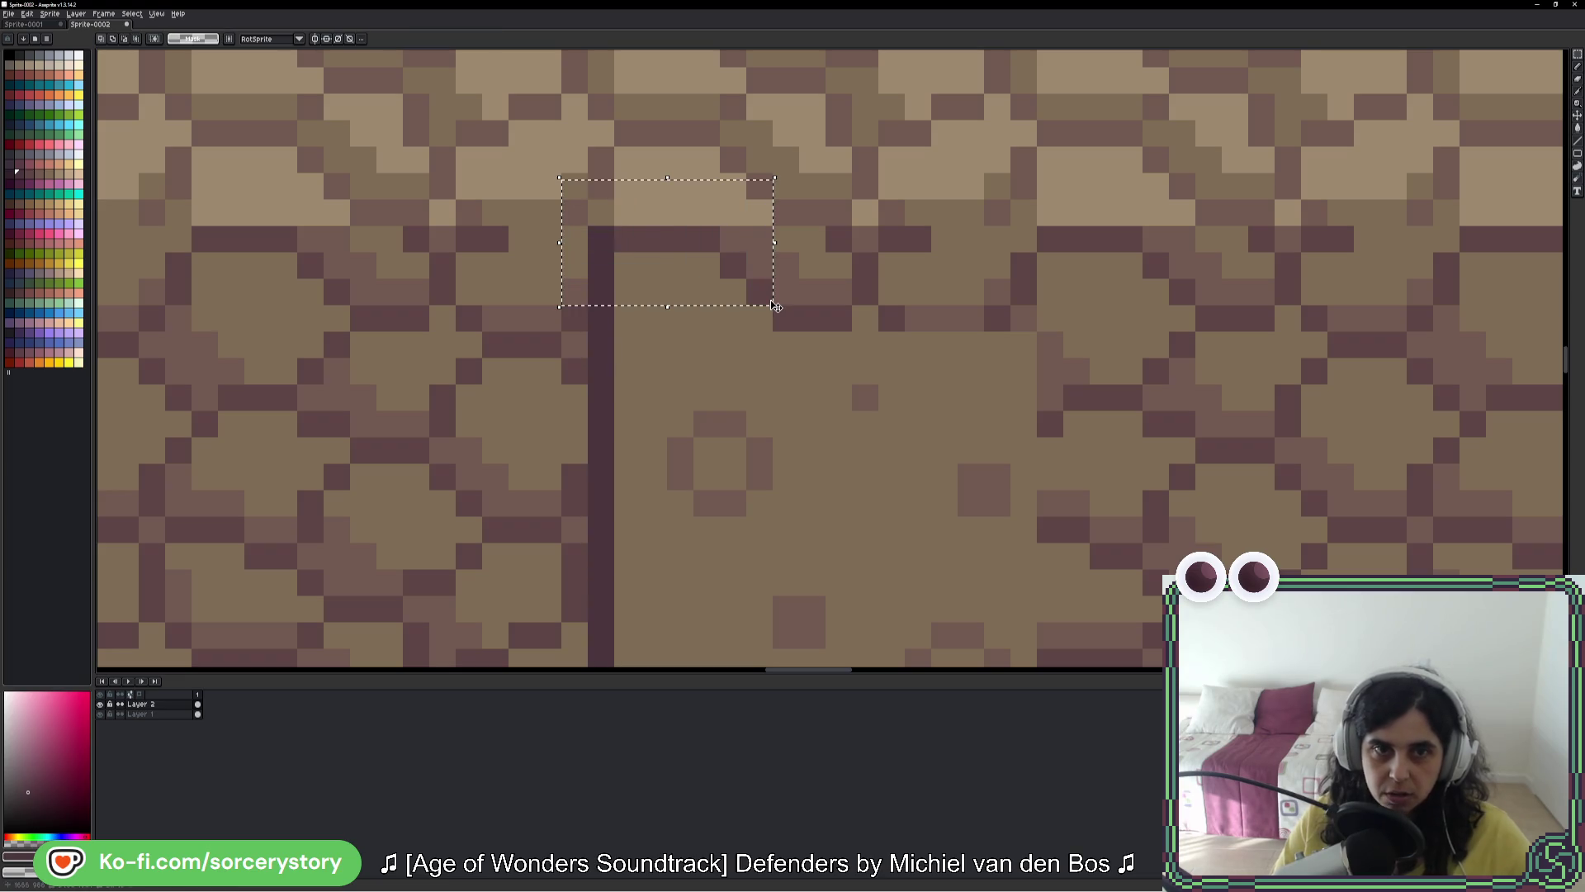
key("Delete")
mouse_move(591, 308)
left_mouse_down()
mouse_move(610, 330)
mouse_move(1057, 330)
left_mouse_up()
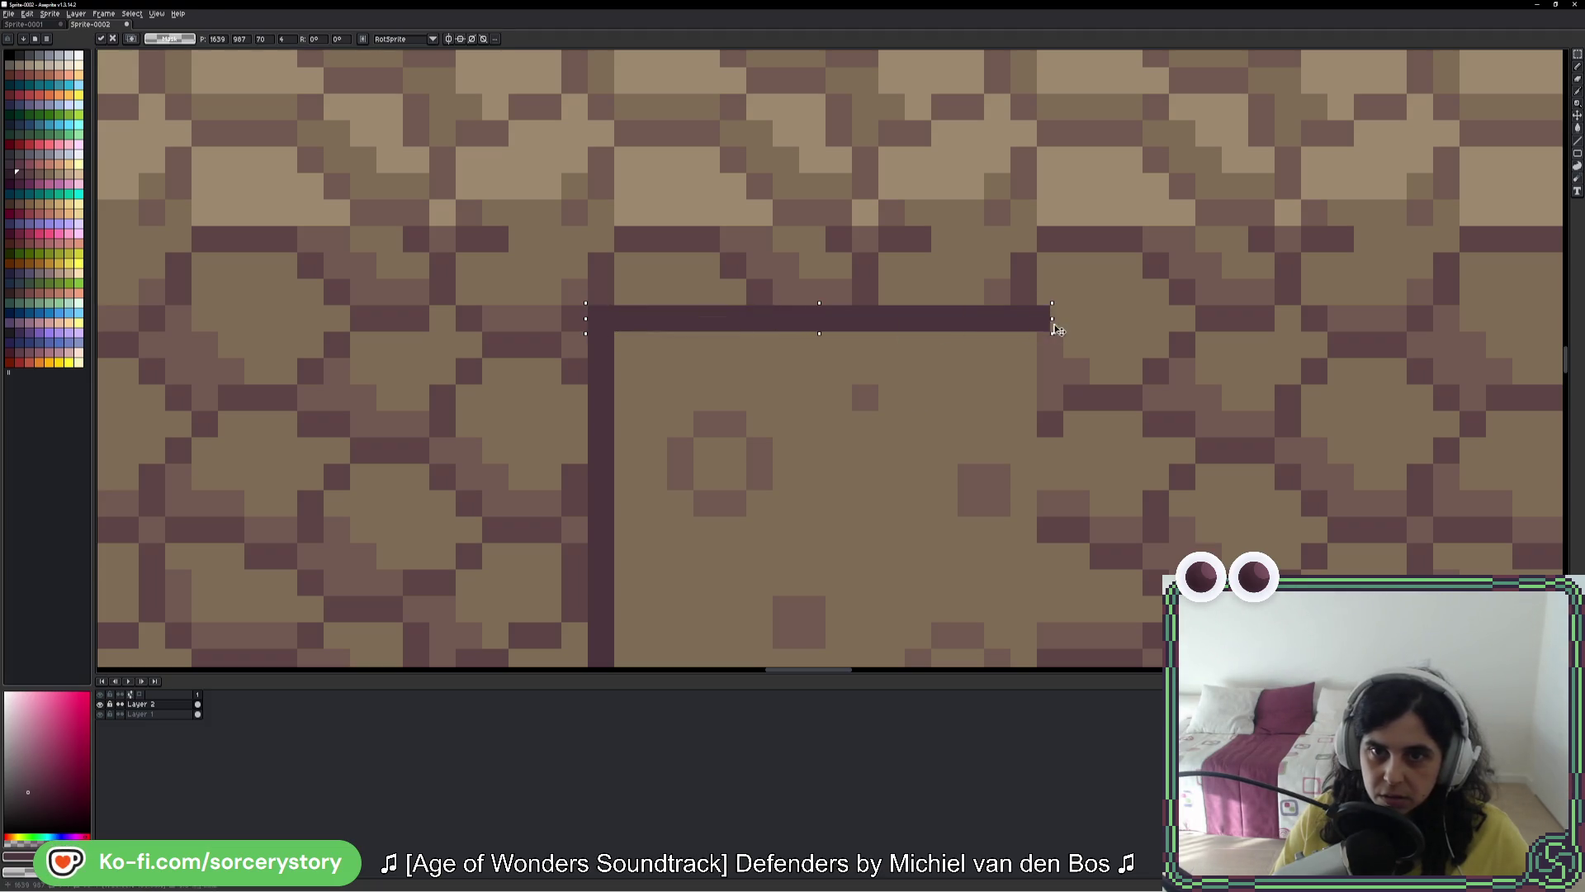
key("Return")
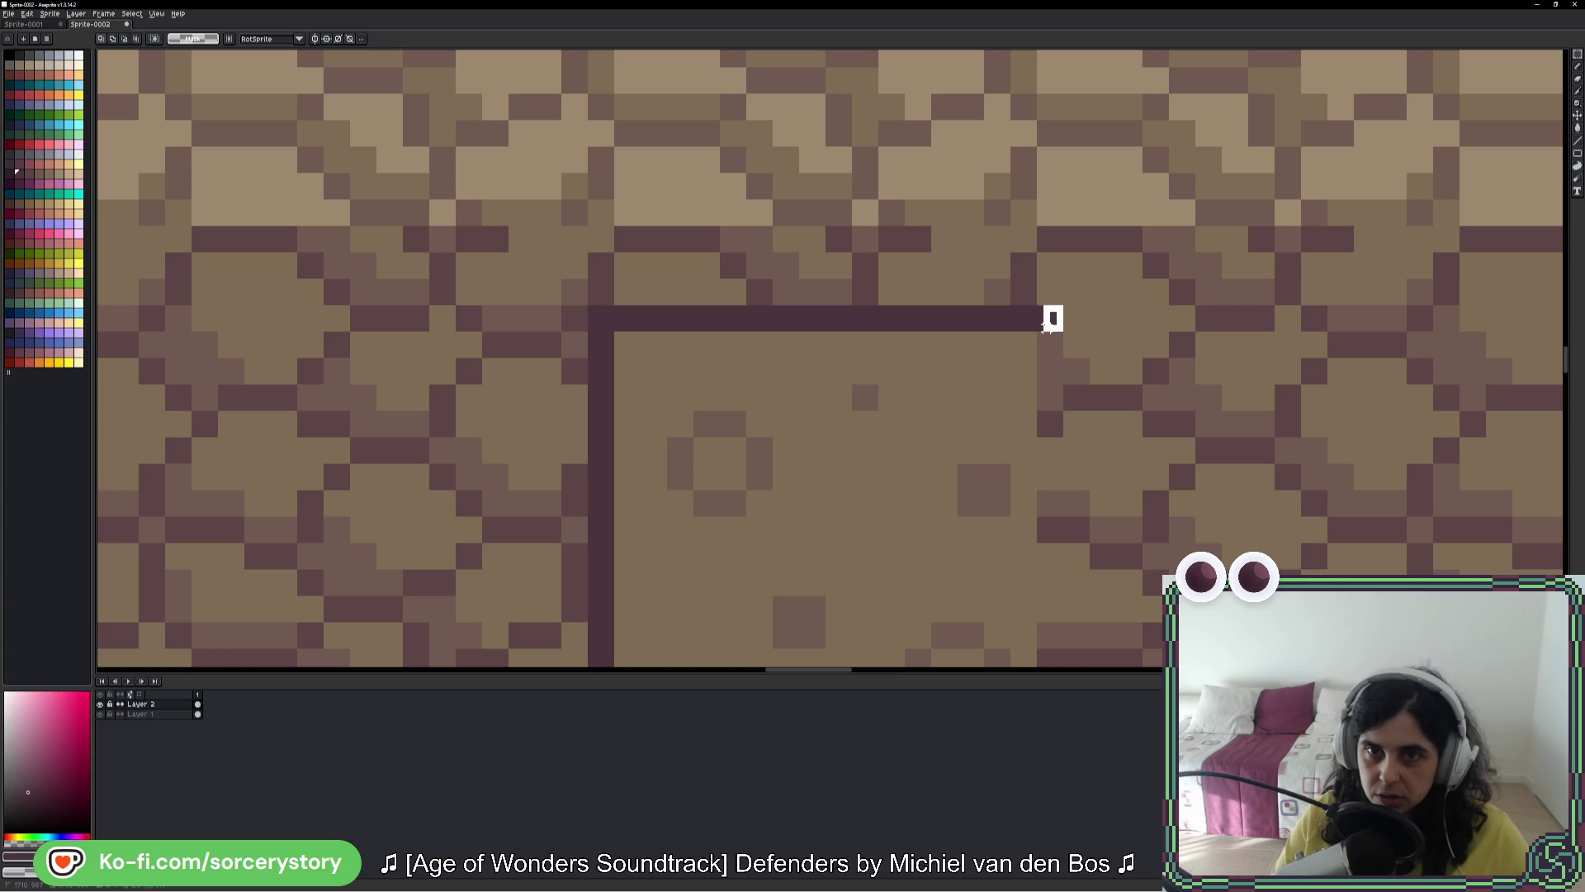
mouse_move(1051, 325)
left_mouse_down()
mouse_move(1054, 658)
mouse_move(1078, 562)
left_mouse_up()
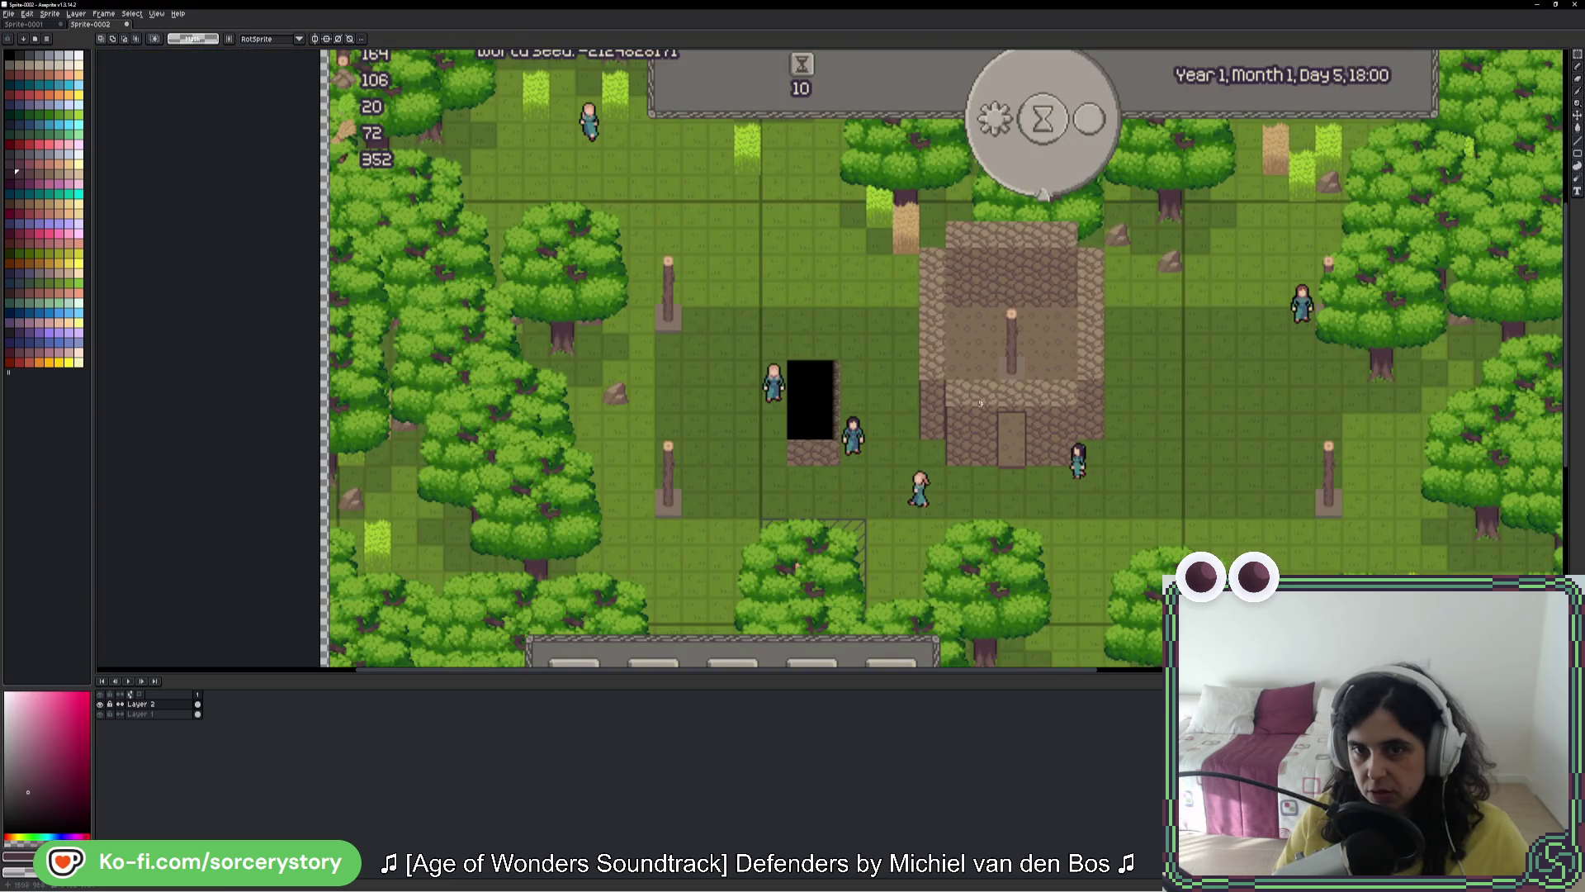
Step: Select the dark wall-edge line and move it to the building's right corner
scroll(1014, 437, "up", 2)
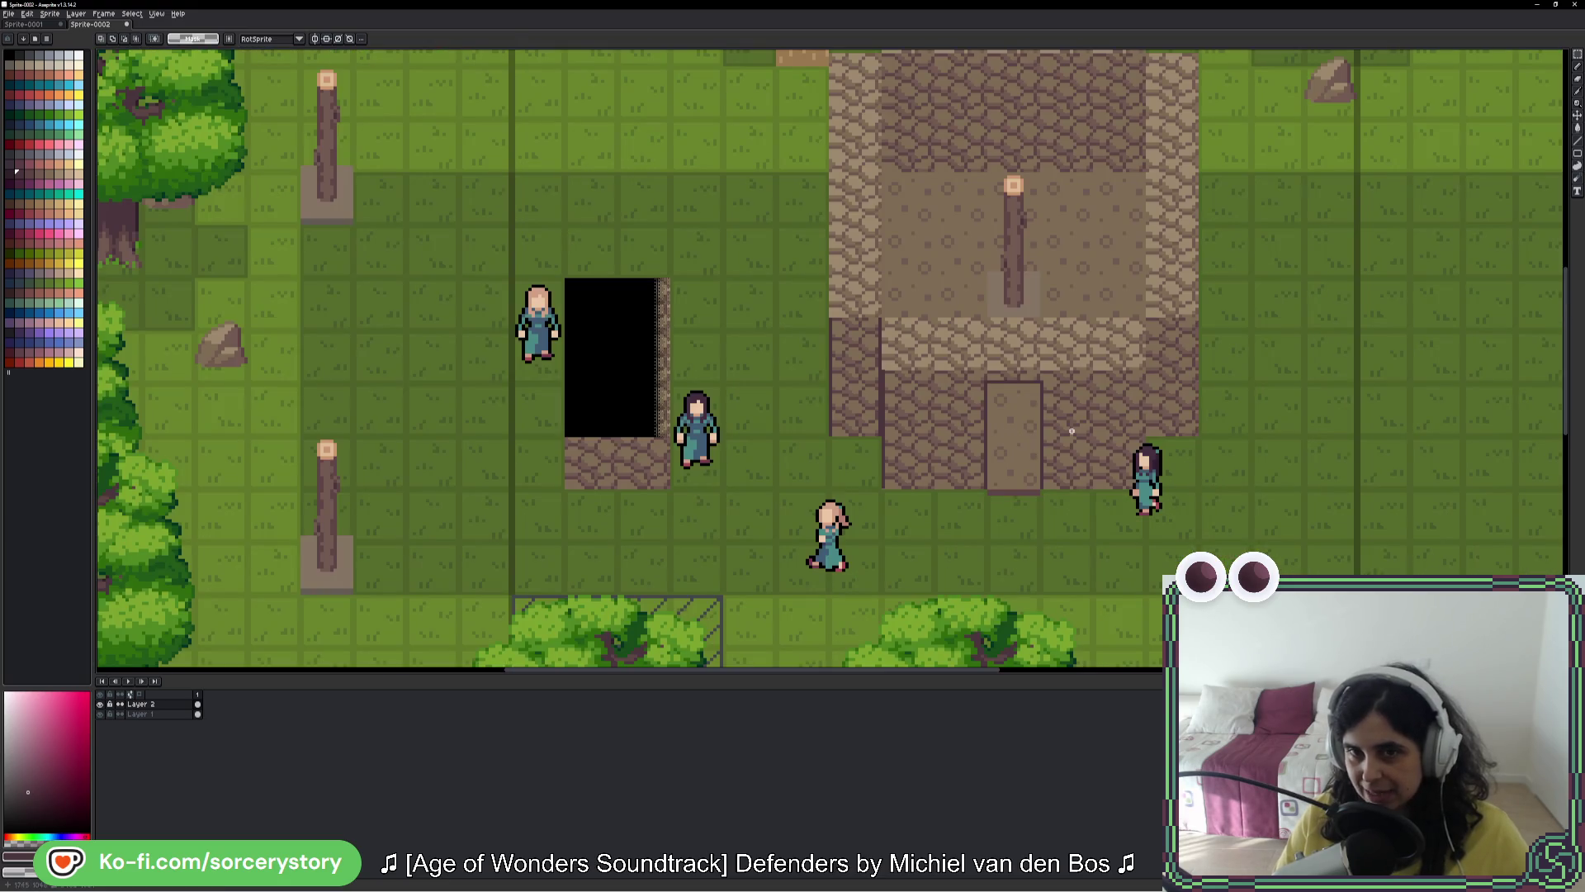
scroll(949, 389, "up", 3)
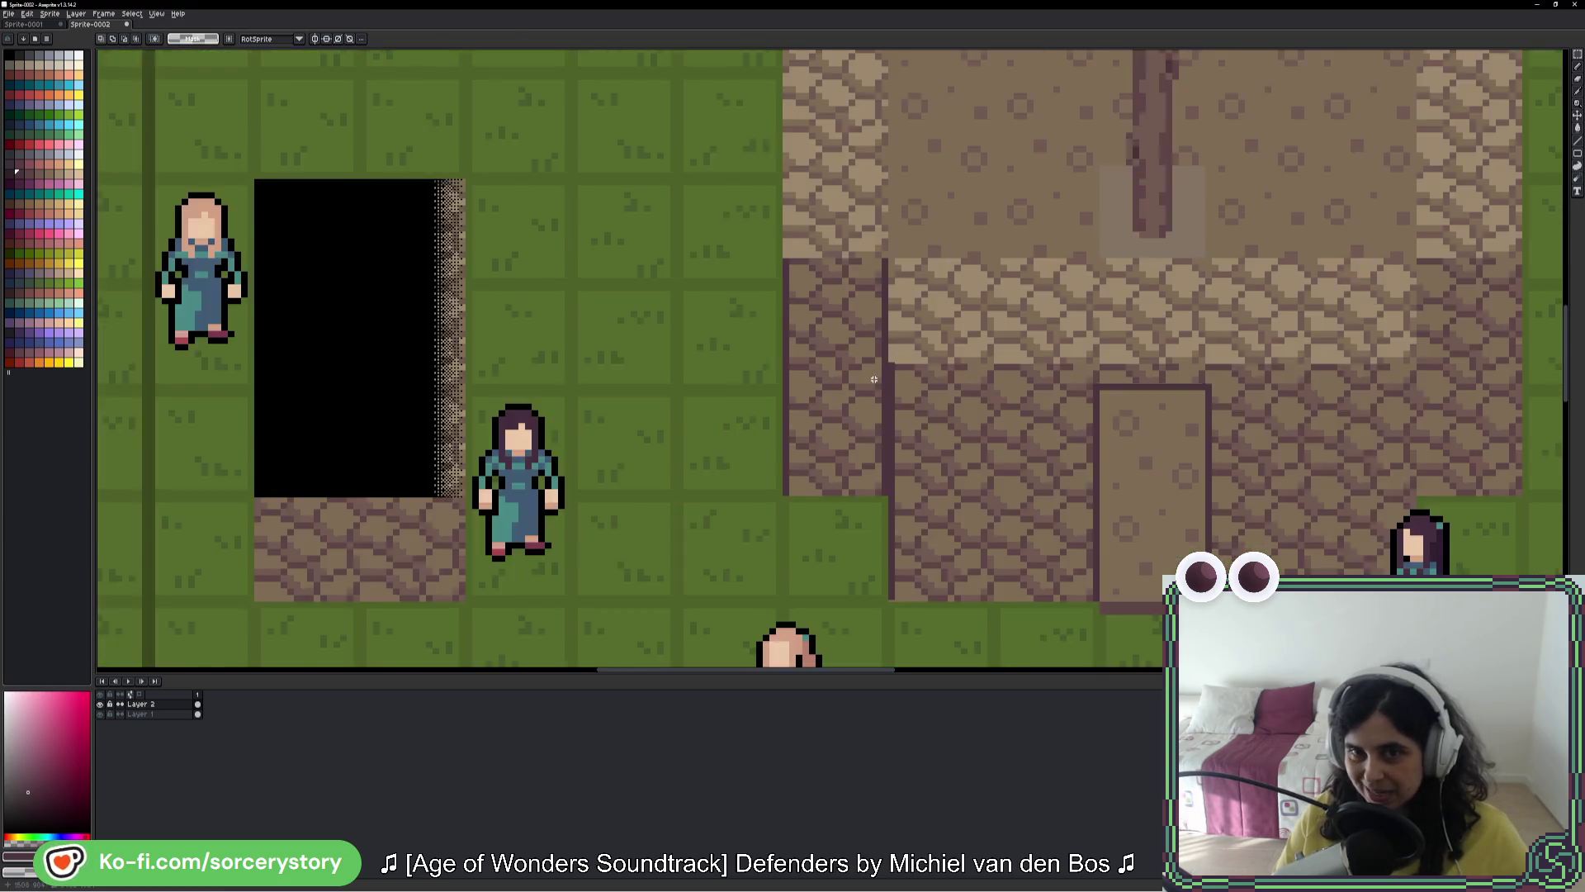
scroll(799, 379, "right", 3)
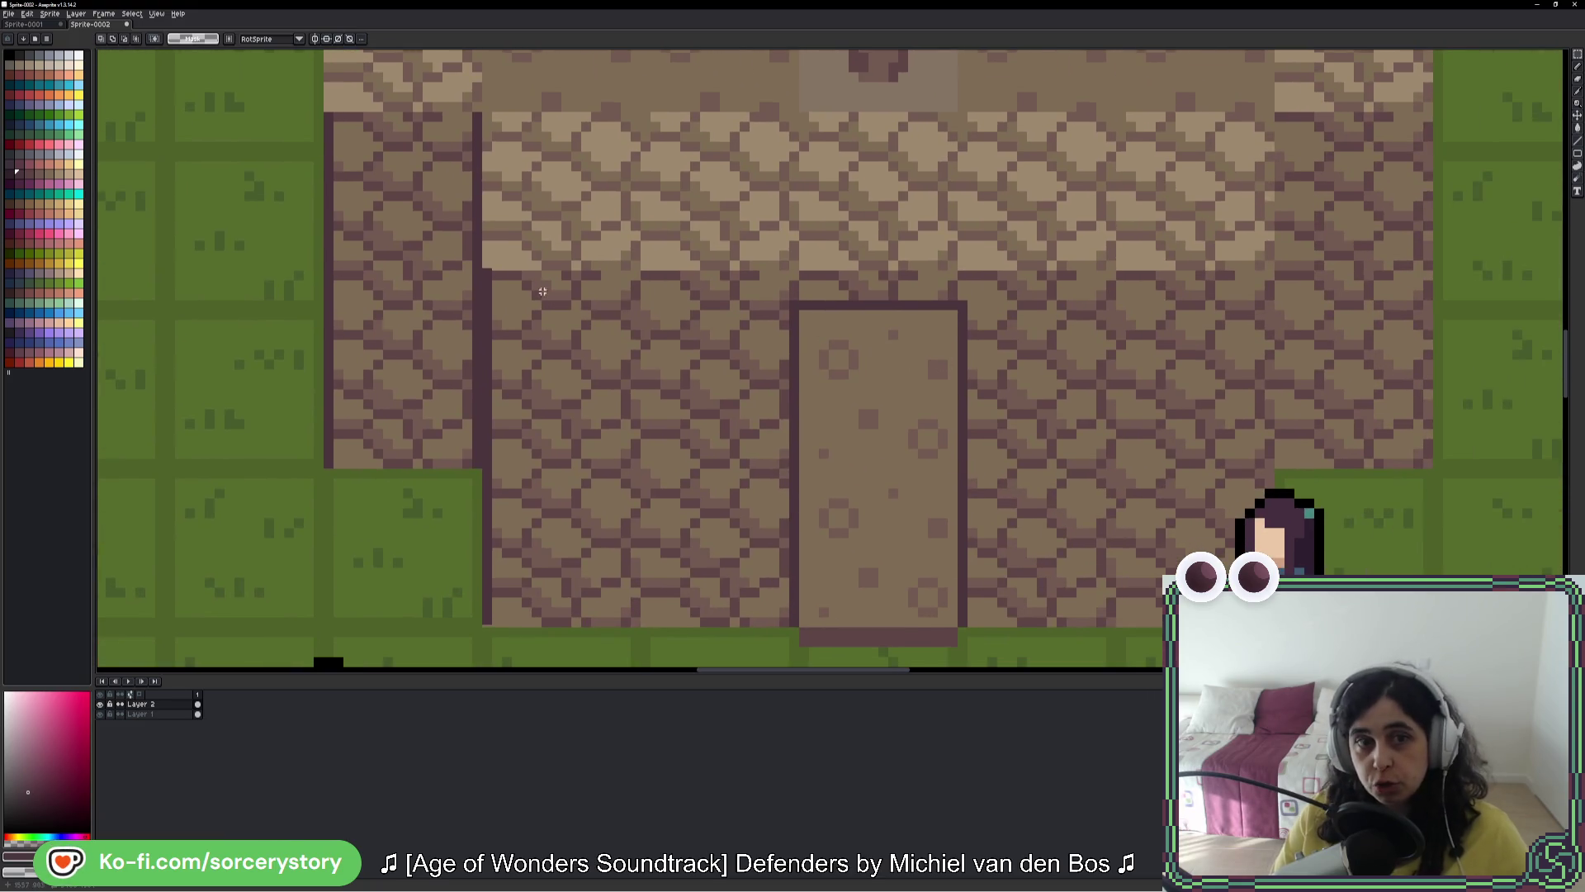
scroll(483, 265, "up", 1)
mouse_move(483, 265)
left_mouse_down()
mouse_move(486, 665)
mouse_move(535, 595)
left_mouse_up()
mouse_move(512, 456)
left_mouse_down()
mouse_move(488, 382)
mouse_move(1156, 380)
mouse_move(911, 442)
mouse_move(931, 71)
mouse_move(915, 413)
mouse_move(842, 628)
mouse_move(528, 603)
mouse_move(845, 626)
mouse_move(832, 605)
left_mouse_up()
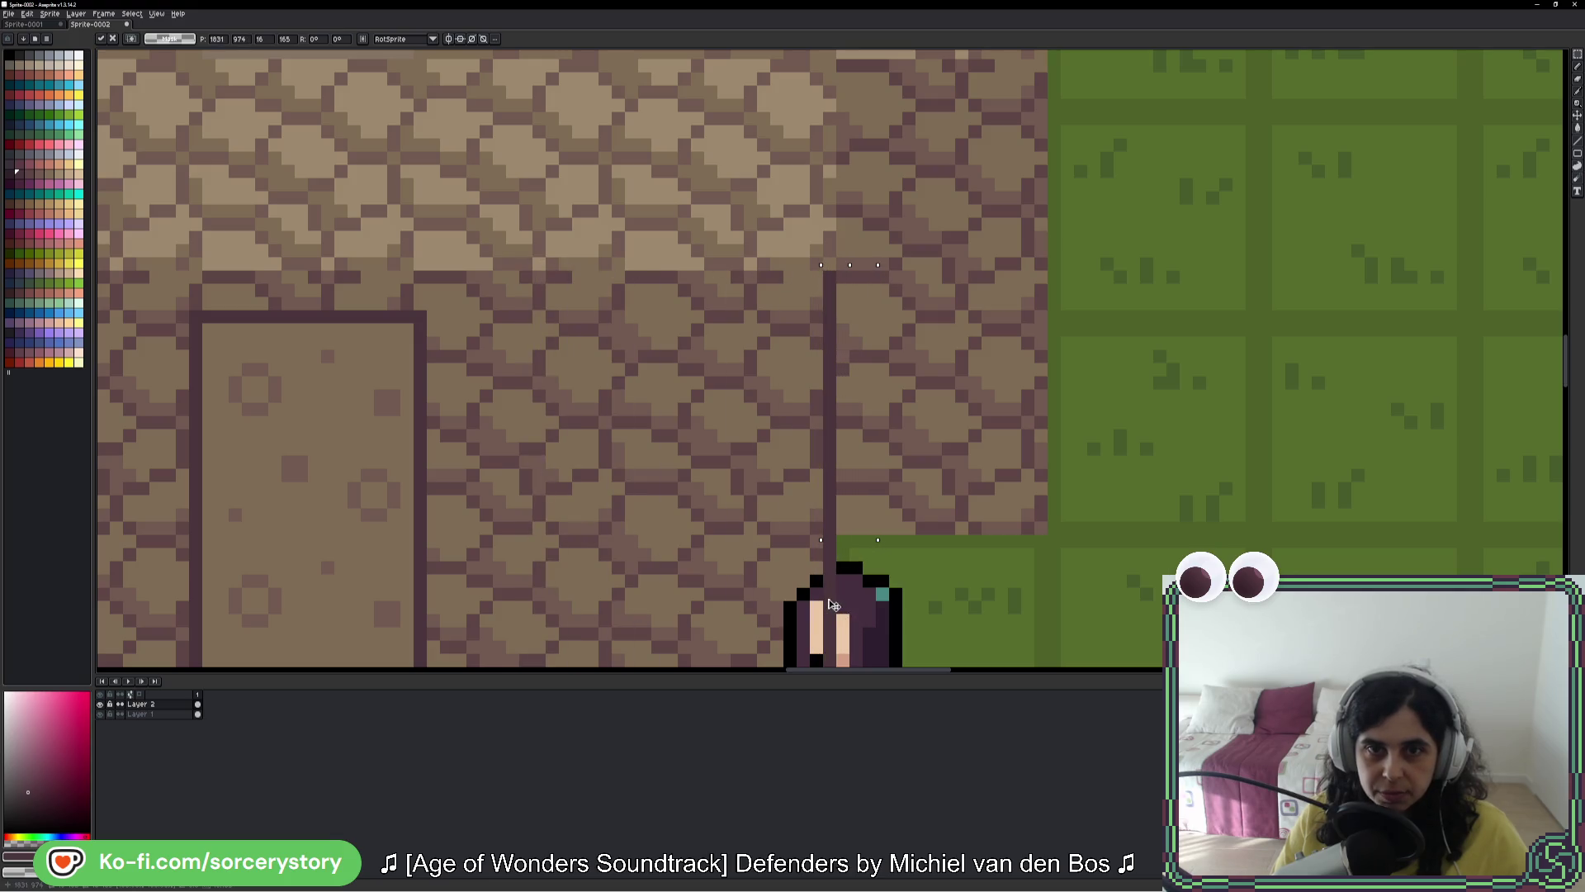
key("Return")
Step: Move the dark vertical outline strip onto the stone–grass border and commit it
scroll(859, 313, "down", 5)
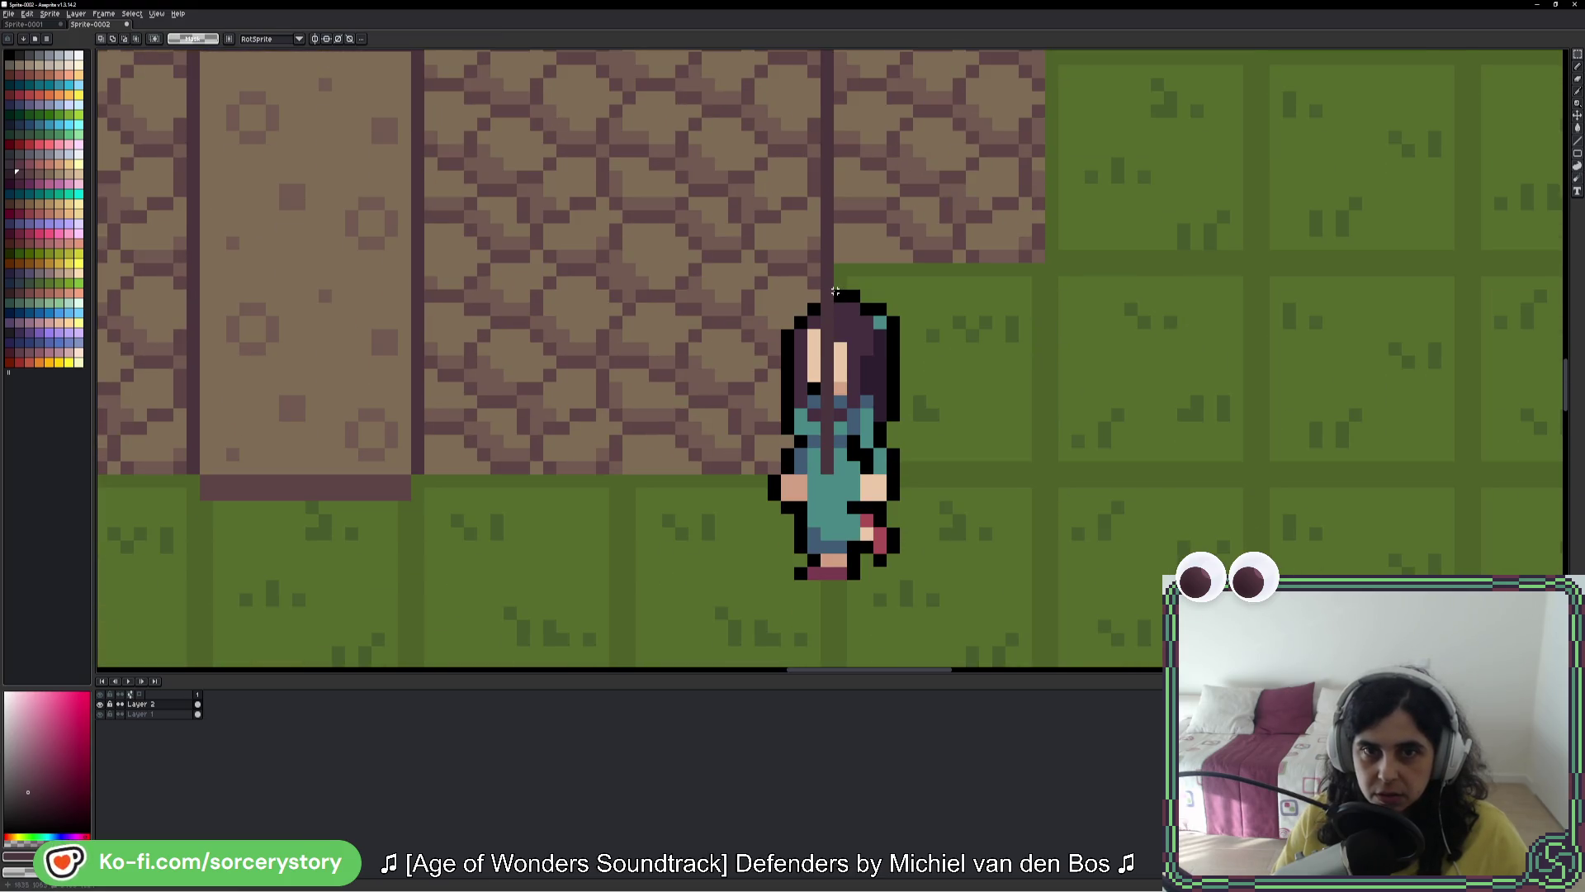
scroll(642, 438, "down", 3)
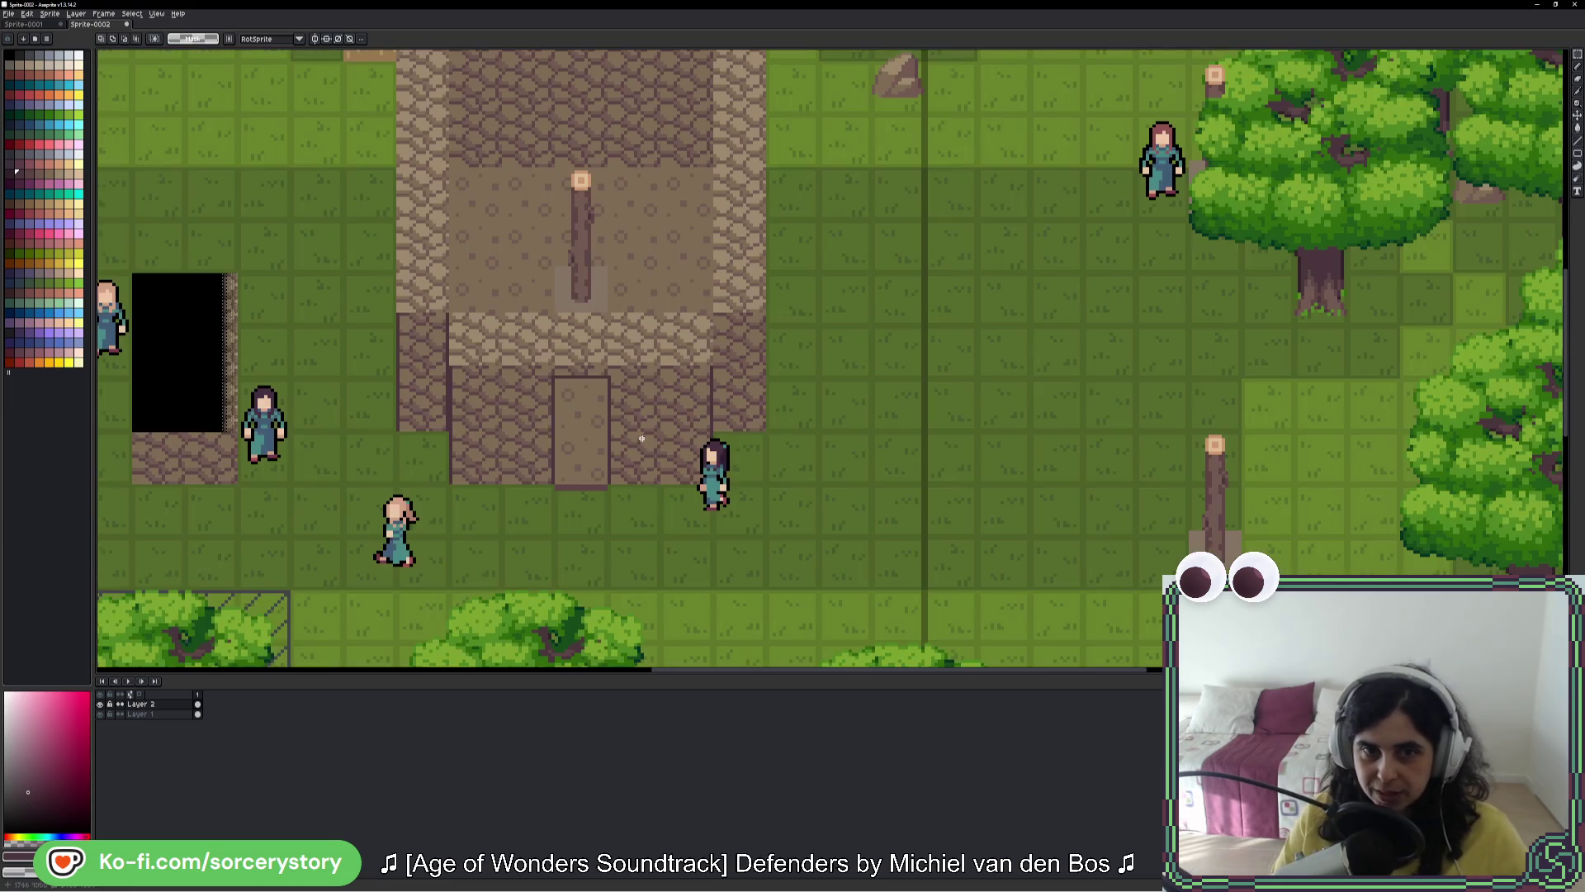
scroll(498, 399, "up", 3)
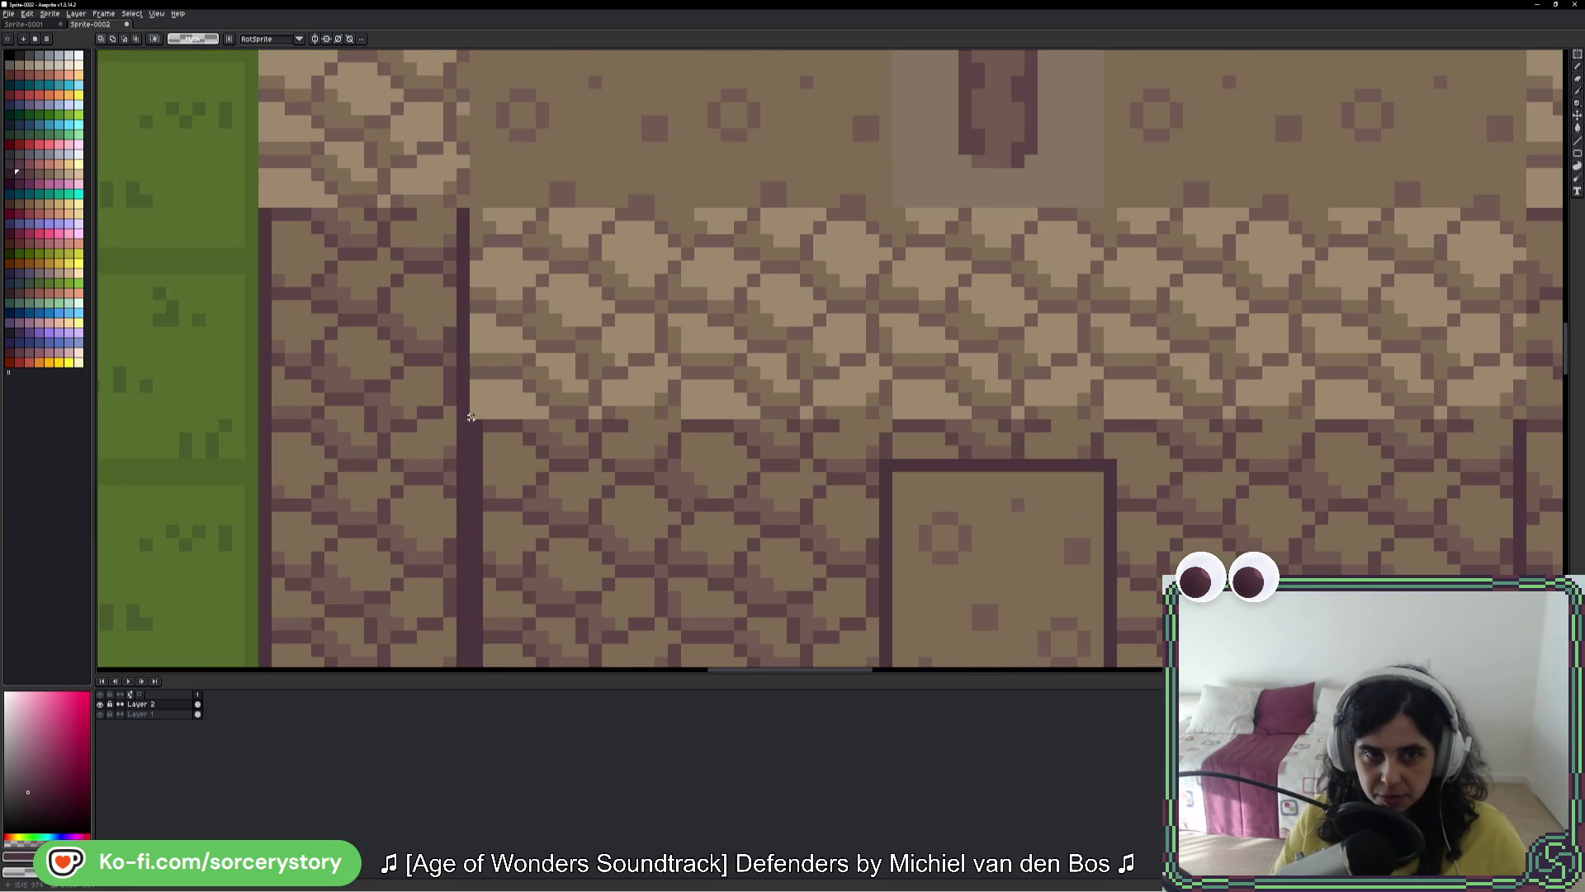
scroll(470, 417, "down", 3)
mouse_move(504, 413)
left_mouse_down()
mouse_move(1509, 181)
mouse_move(467, 412)
mouse_move(475, 512)
mouse_move(417, 628)
mouse_move(407, 613)
left_mouse_up()
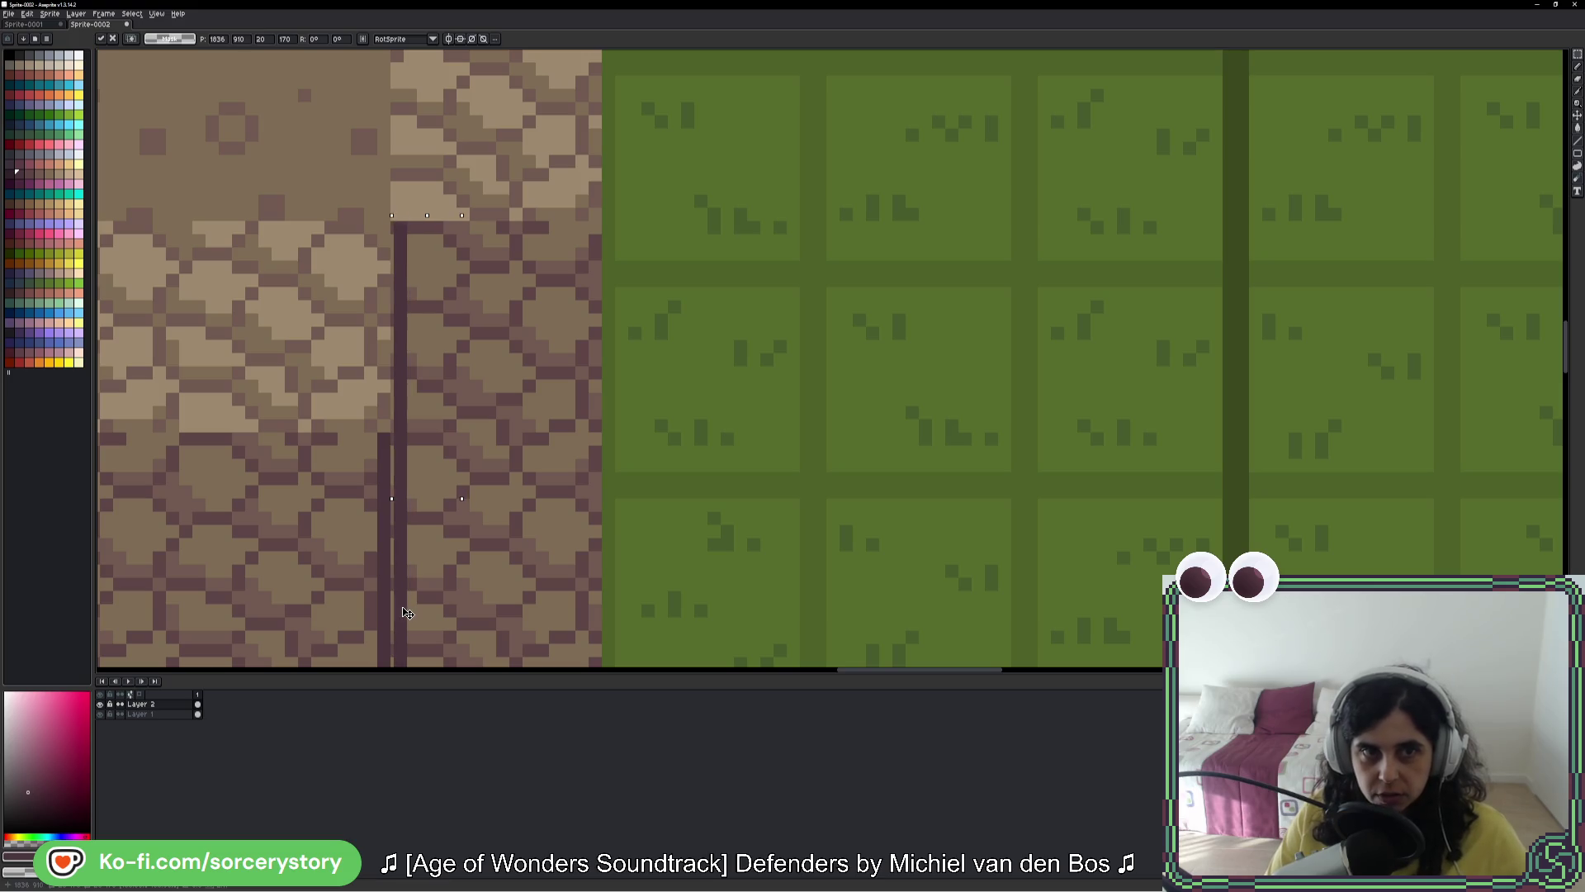
mouse_move(405, 430)
left_mouse_down()
mouse_move(614, 436)
mouse_move(601, 429)
left_mouse_up()
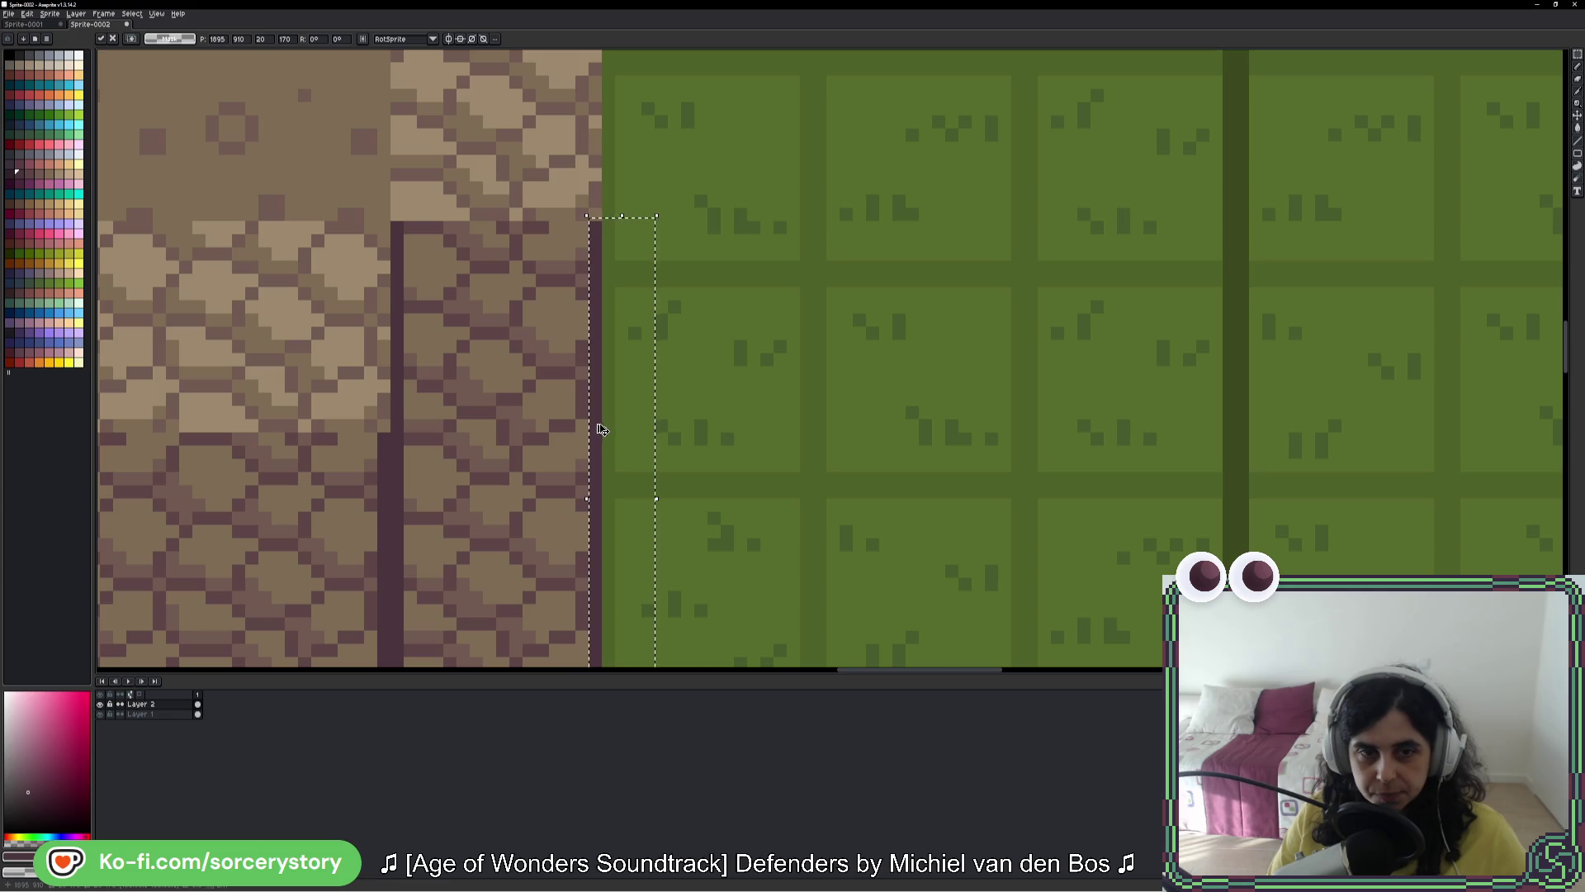
scroll(607, 396, "up", 2)
scroll(636, 298, "down", 2)
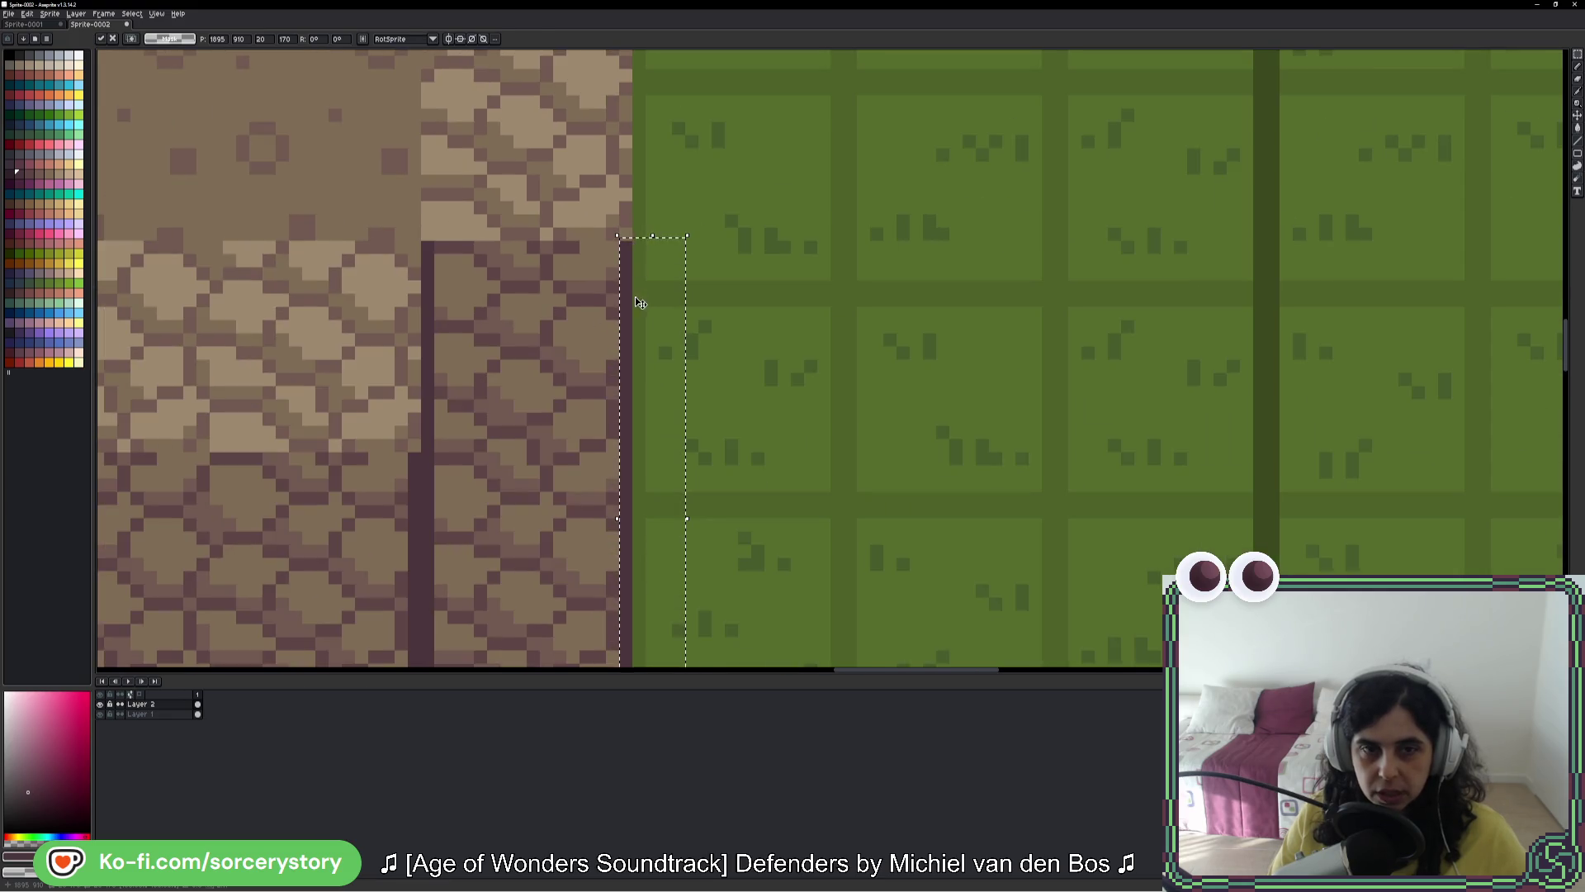
scroll(640, 302, "up", 1)
scroll(591, 340, "up", 2)
scroll(587, 340, "down", 4)
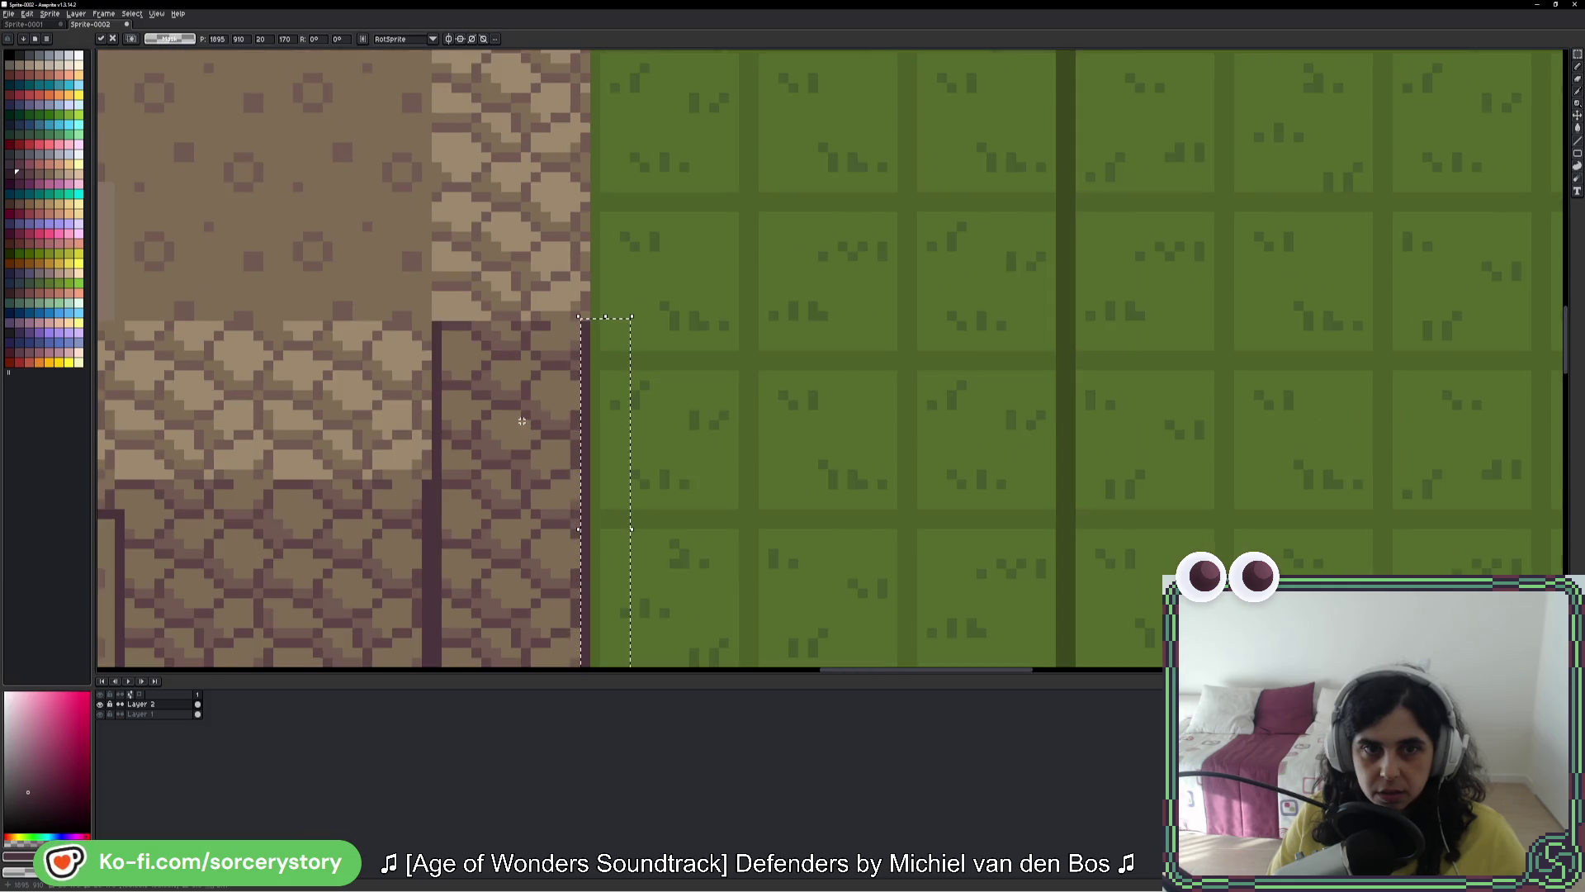
key("Return")
scroll(521, 421, "down", 4)
left_click_drag(659, 387, 716, 392)
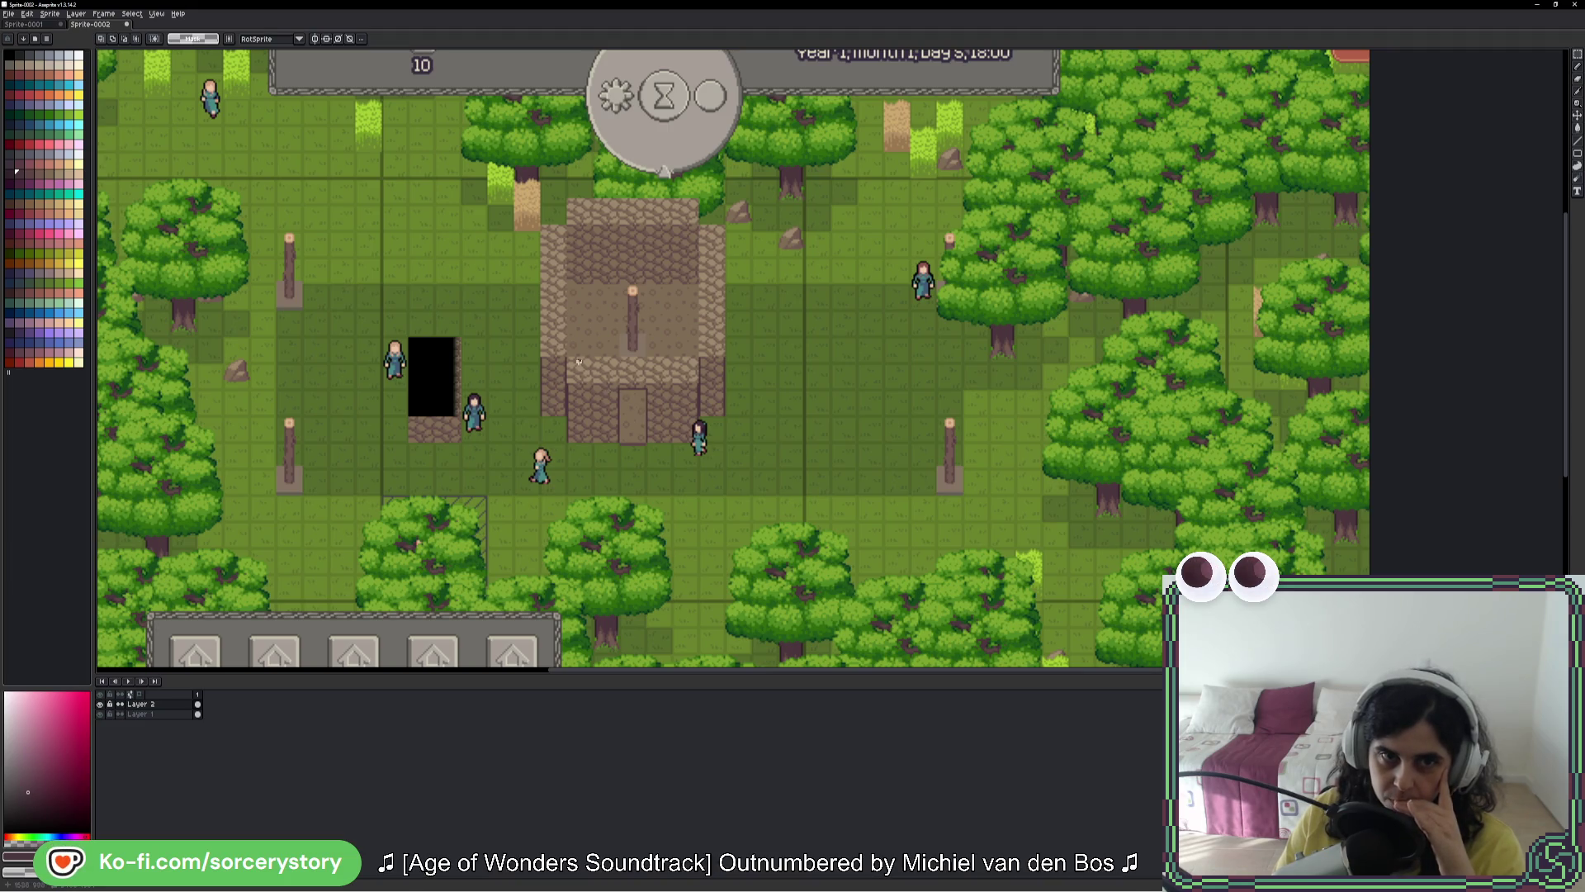
Step: Bucket-fill a thin strip at the wall edge with the sampled dark maroon
scroll(578, 361, "up", 4)
scroll(566, 309, "up", 6)
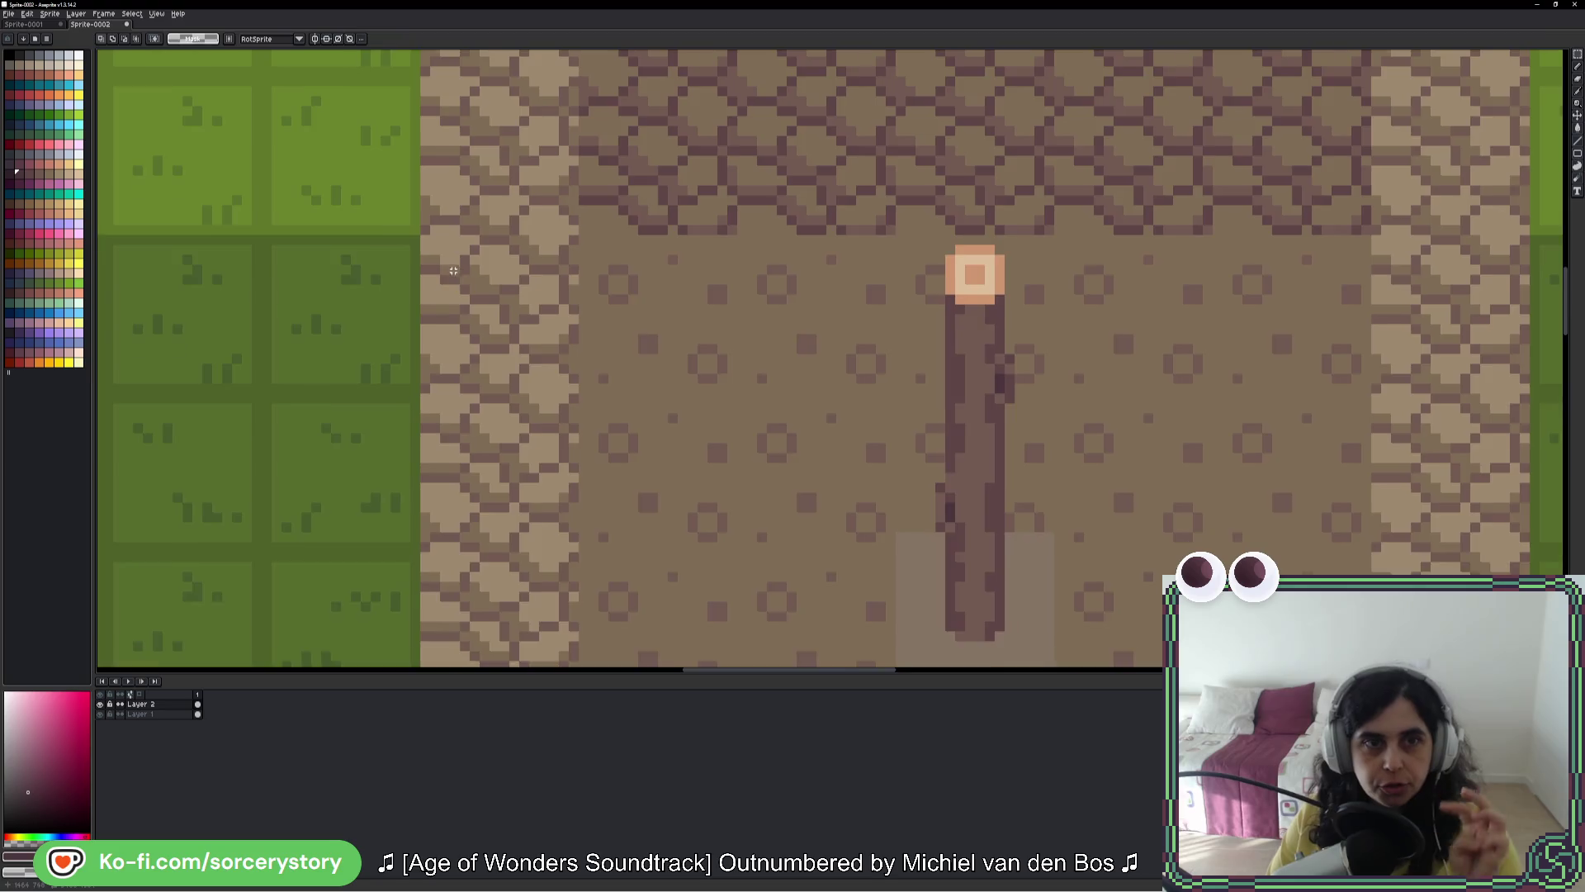
scroll(537, 150, "up", 1)
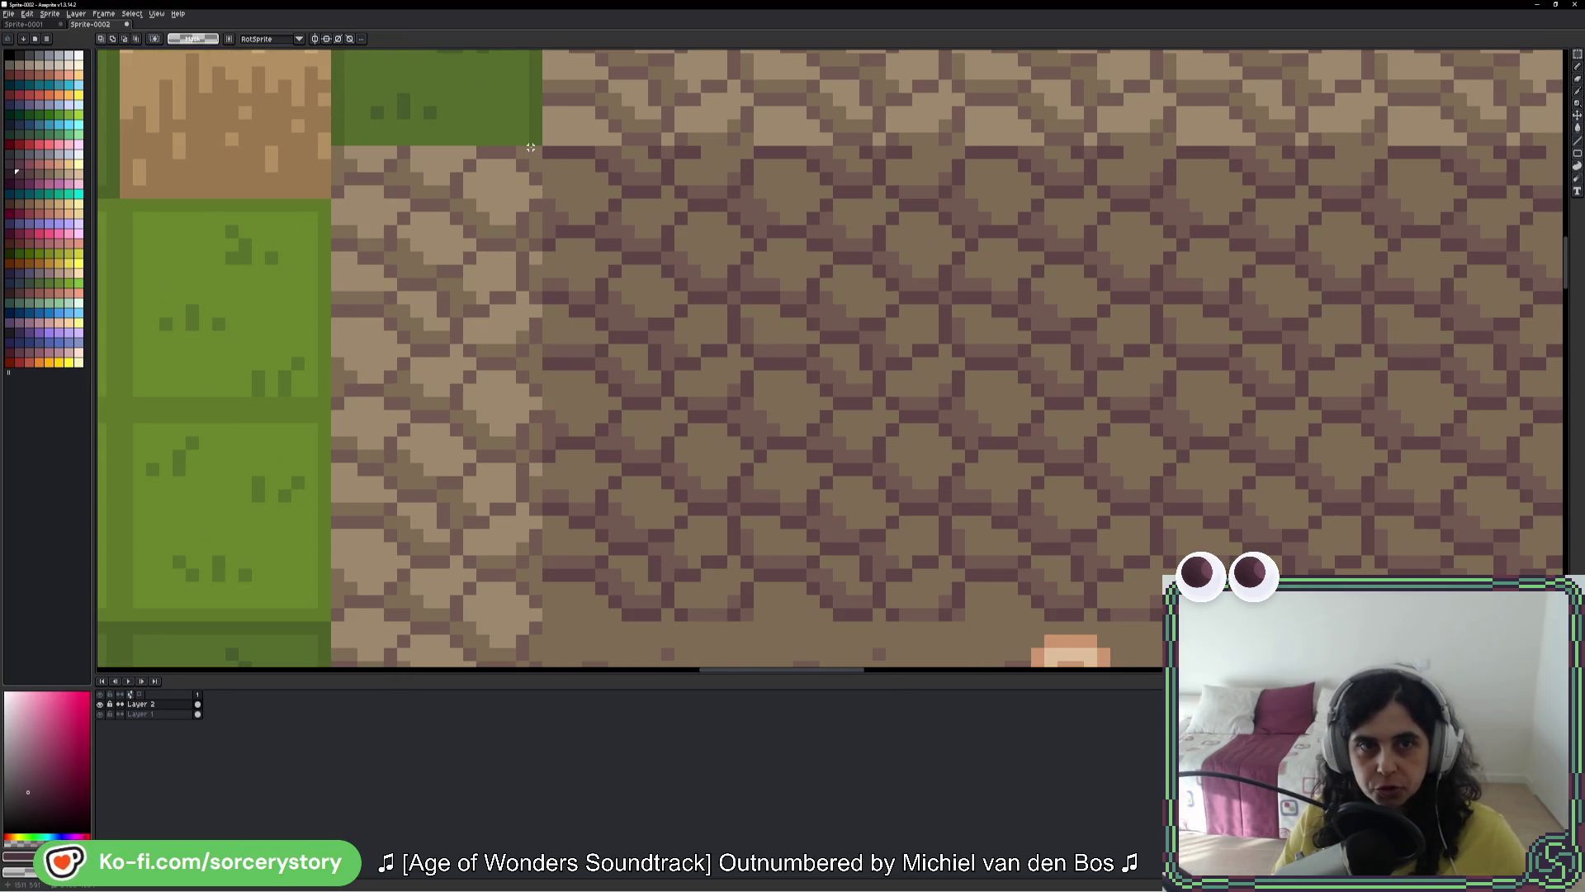
scroll(534, 147, "up", 1)
mouse_move(536, 147)
left_mouse_down()
mouse_move(532, 656)
mouse_move(537, 588)
mouse_move(499, 663)
mouse_move(531, 71)
mouse_move(540, 269)
left_mouse_up()
key("ctrl+z")
key("g")
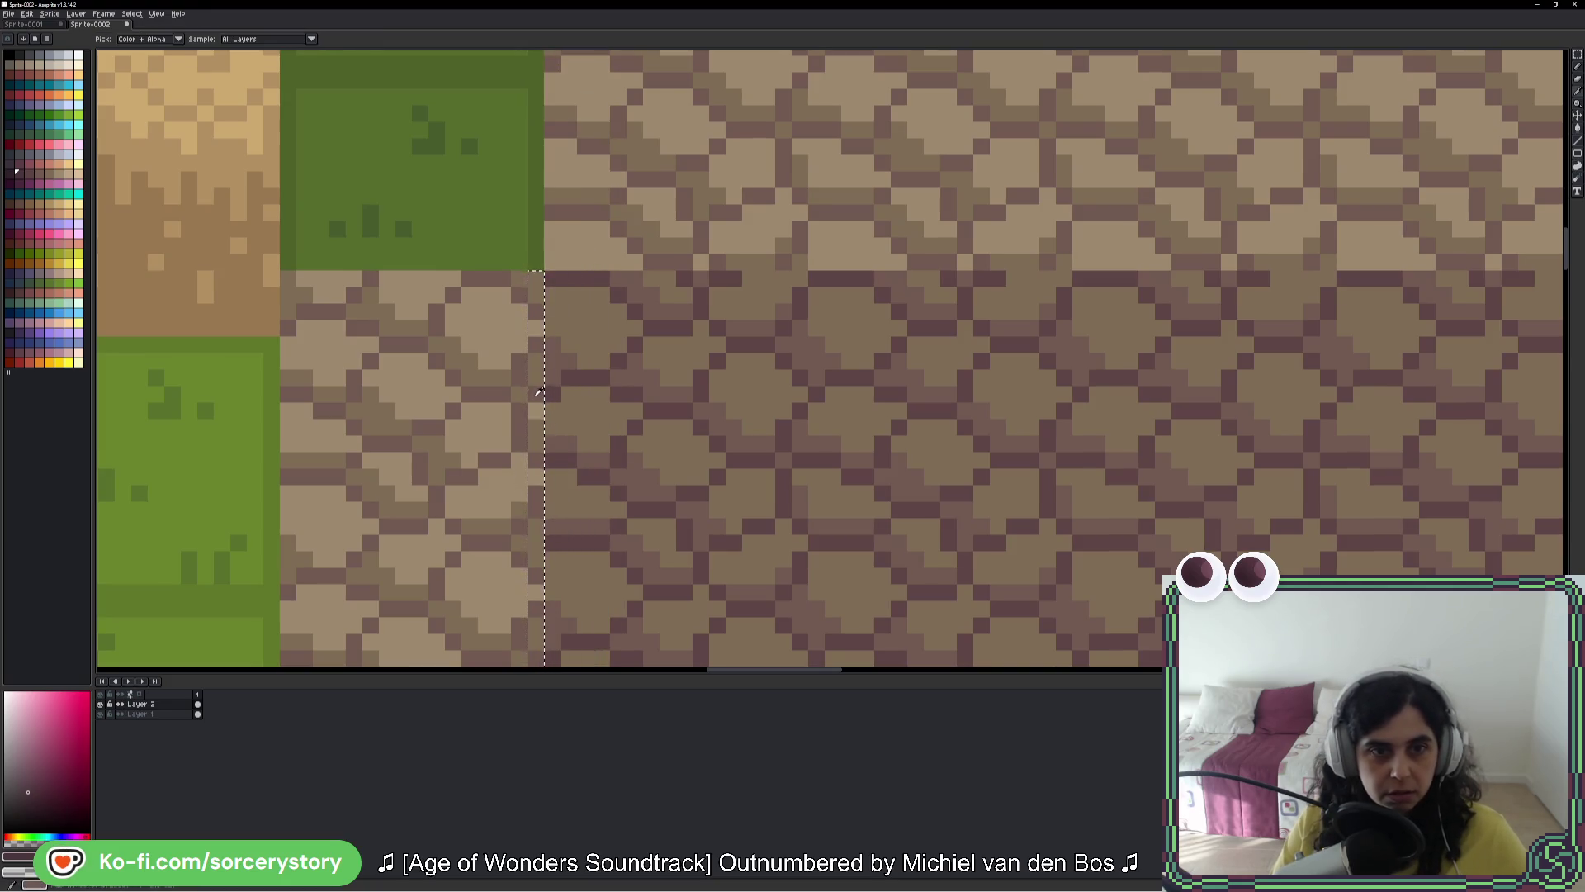
left_click(35, 174)
left_click(536, 413)
Step: Reposition the dark maroon strip along the wall edge and deselect to commit it
scroll(541, 413, "down", 4)
mouse_move(588, 593)
left_mouse_down()
mouse_move(675, 272)
mouse_move(677, 434)
mouse_move(672, 372)
mouse_move(552, 367)
left_mouse_up()
key("m")
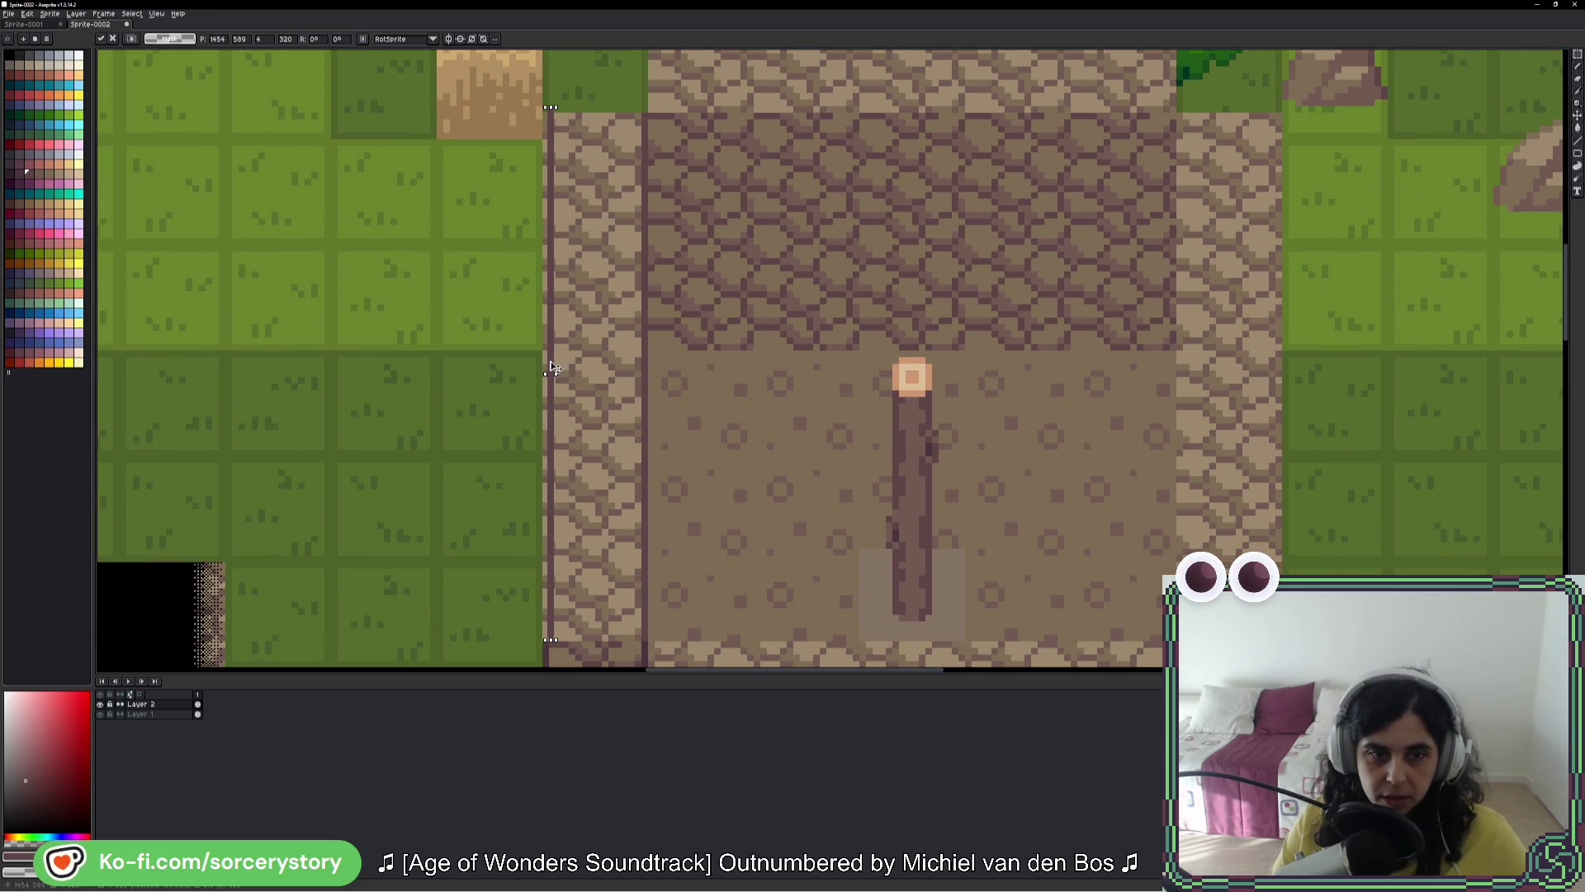
scroll(525, 665, "up", 3)
mouse_move(548, 556)
left_mouse_down()
mouse_move(644, 491)
mouse_move(552, 463)
mouse_move(545, 477)
mouse_move(1527, 480)
mouse_move(882, 473)
mouse_move(880, 488)
mouse_move(1133, 494)
left_mouse_up()
scroll(580, 463, "down", 1)
scroll(552, 463, "down", 1)
scroll(885, 475, "up", 2)
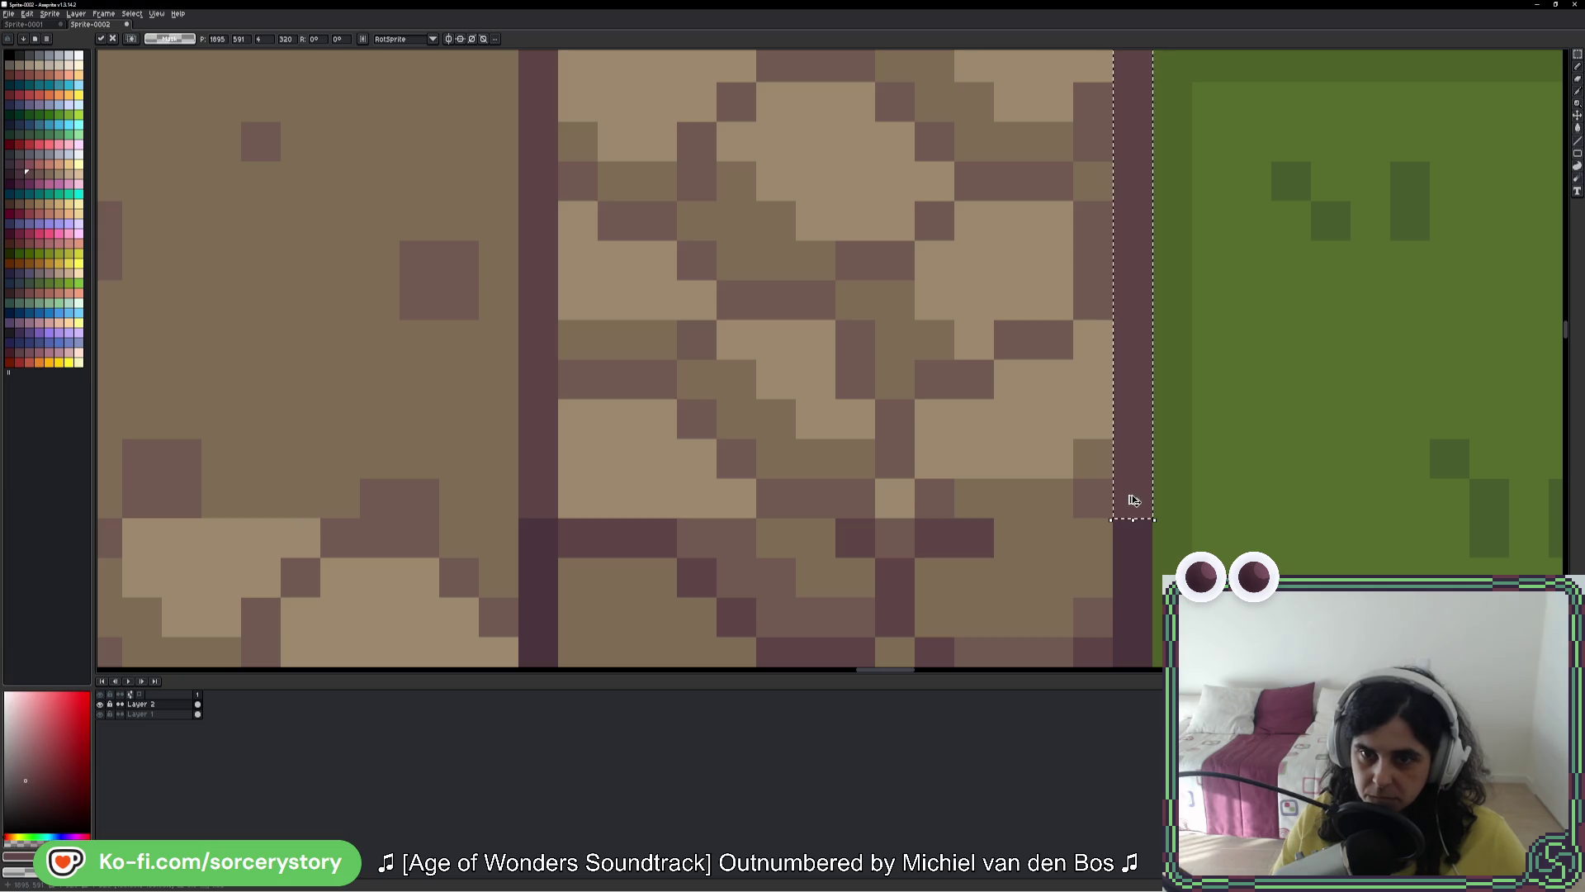
key("ctrl+d")
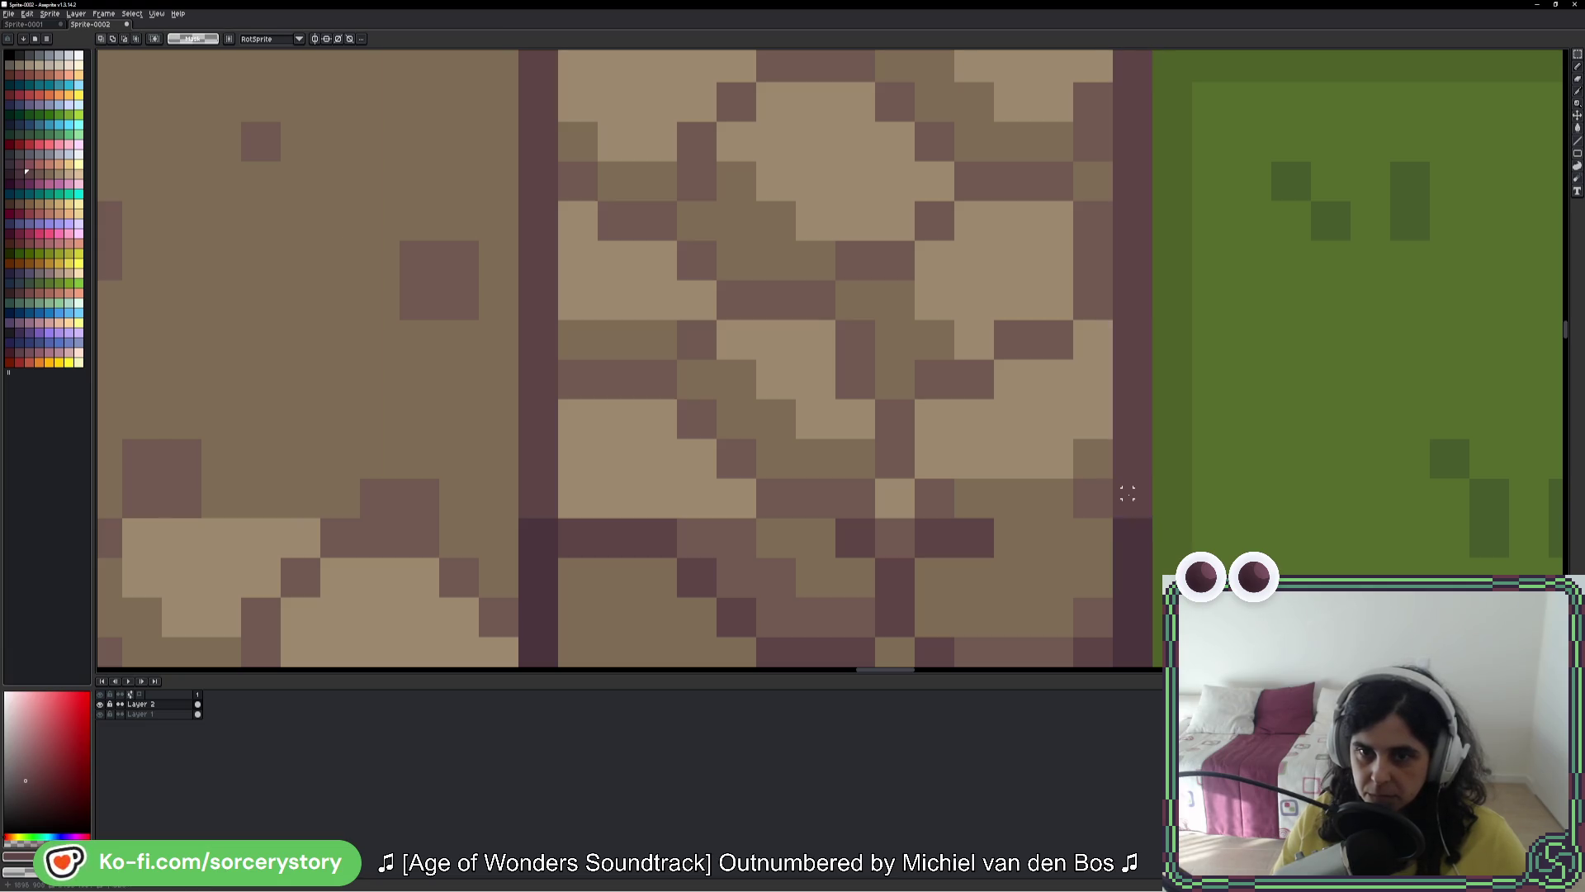
scroll(1128, 492, "down", 3)
scroll(1154, 498, "down", 2)
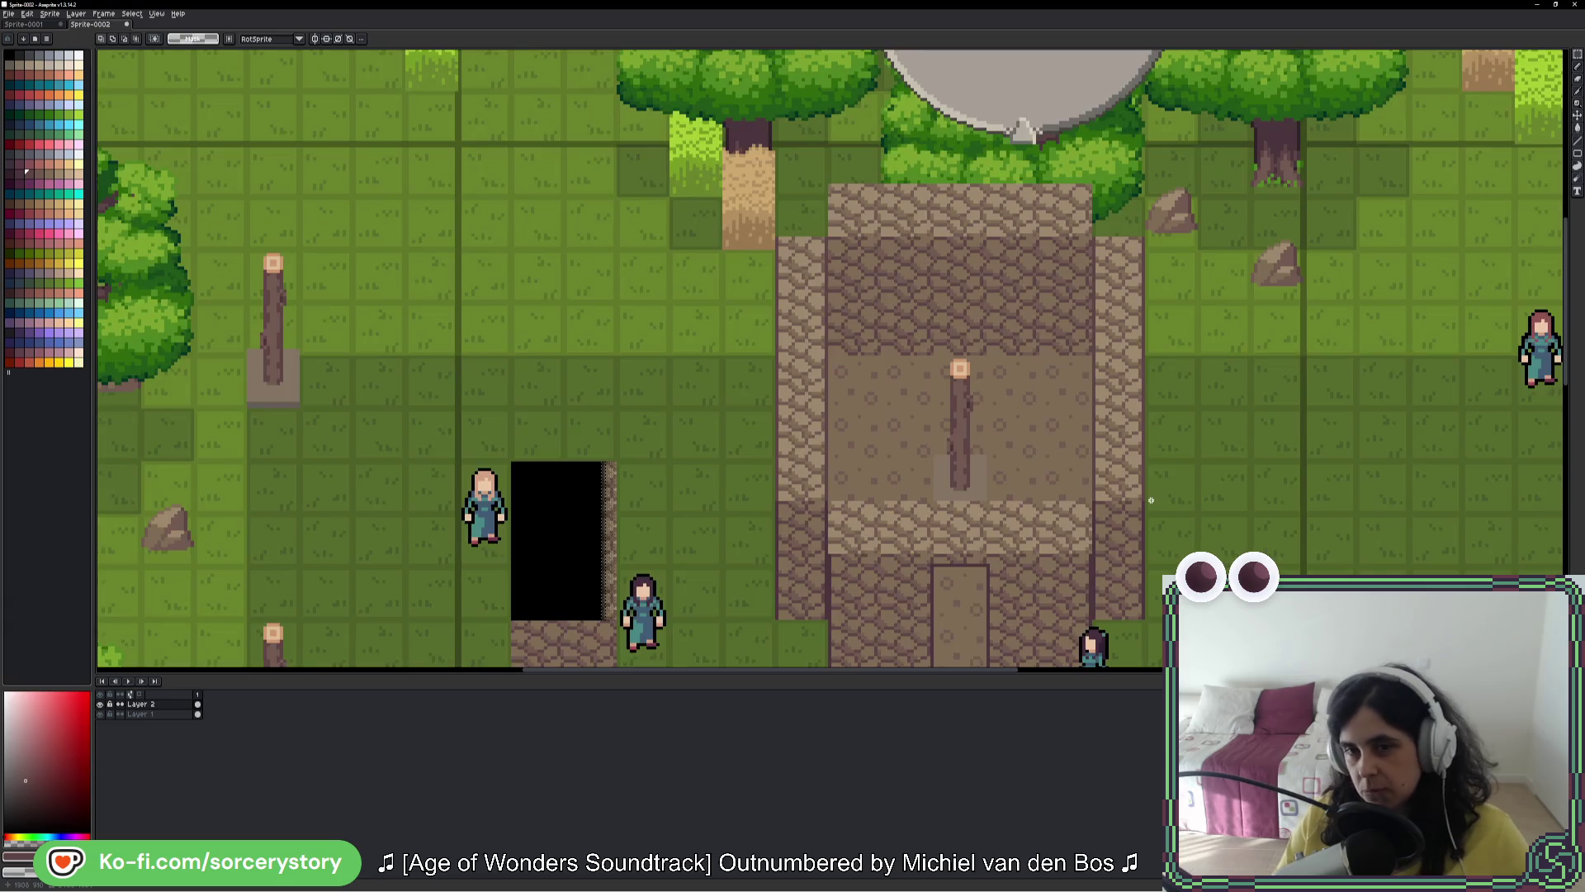
Step: Move the dark wall strip left into place and commit it
scroll(1164, 503, "down", 1)
scroll(1176, 510, "up", 1)
left_click_drag(1184, 516, 1041, 439)
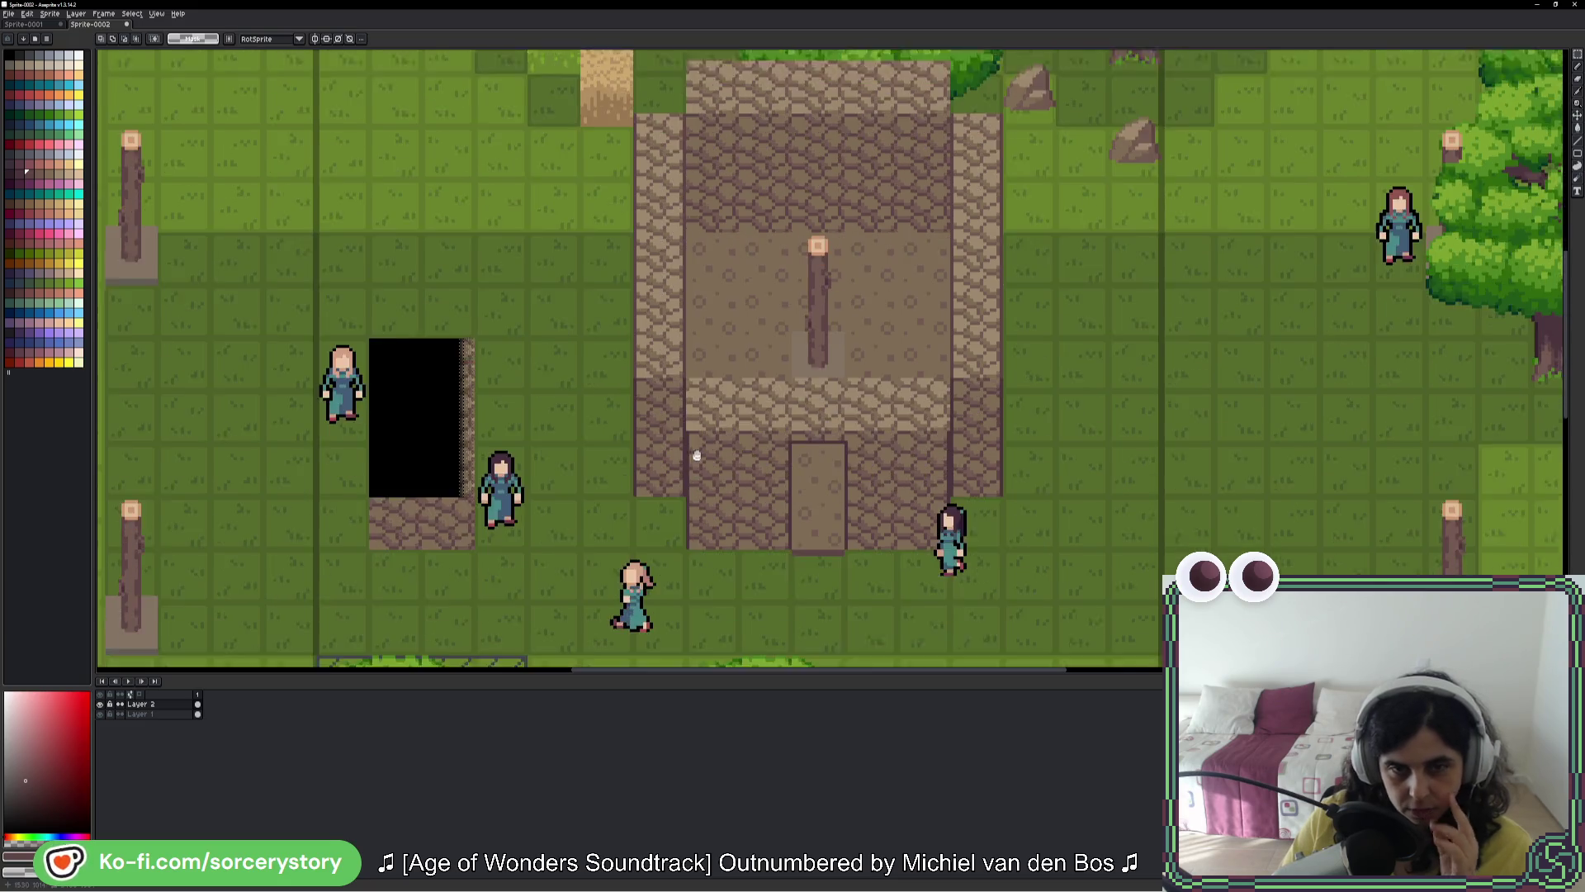
scroll(686, 439, "up", 4)
scroll(656, 442, "down", 4)
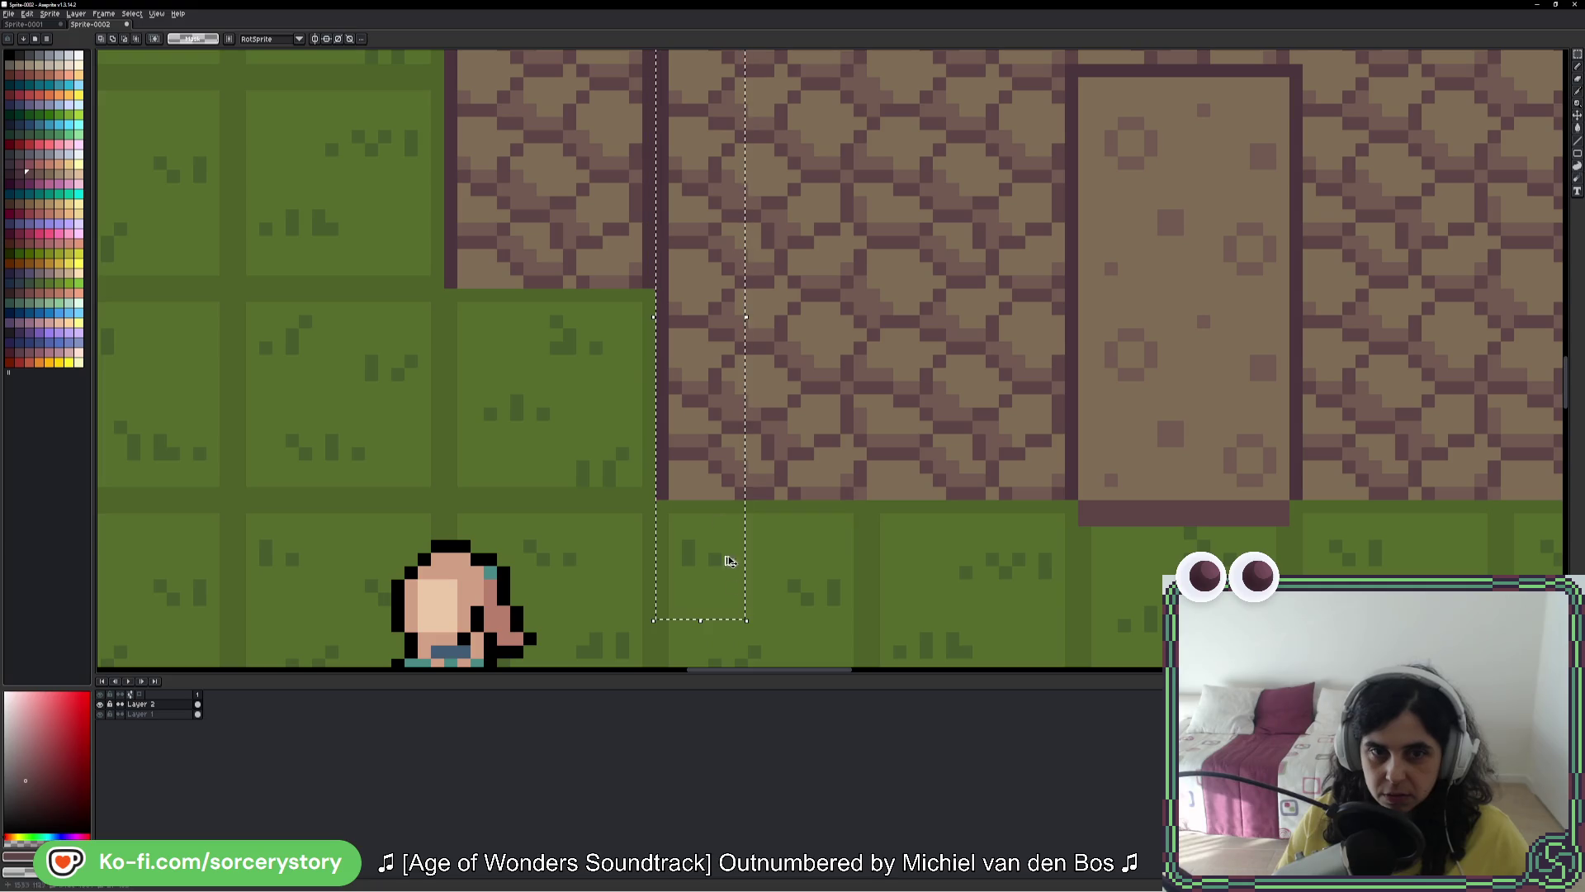
scroll(679, 388, "up", 3)
mouse_move(680, 388)
left_mouse_down()
mouse_move(778, 495)
mouse_move(679, 499)
mouse_move(667, 486)
mouse_move(1259, 495)
mouse_move(1188, 509)
mouse_move(1161, 488)
left_mouse_up()
scroll(679, 388, "down", 3)
key("Return")
Step: Draw a maroon pixel, stretch it into a line, and place it on the wall's top edge
scroll(1161, 492, "down", 1)
scroll(1161, 492, "up", 3)
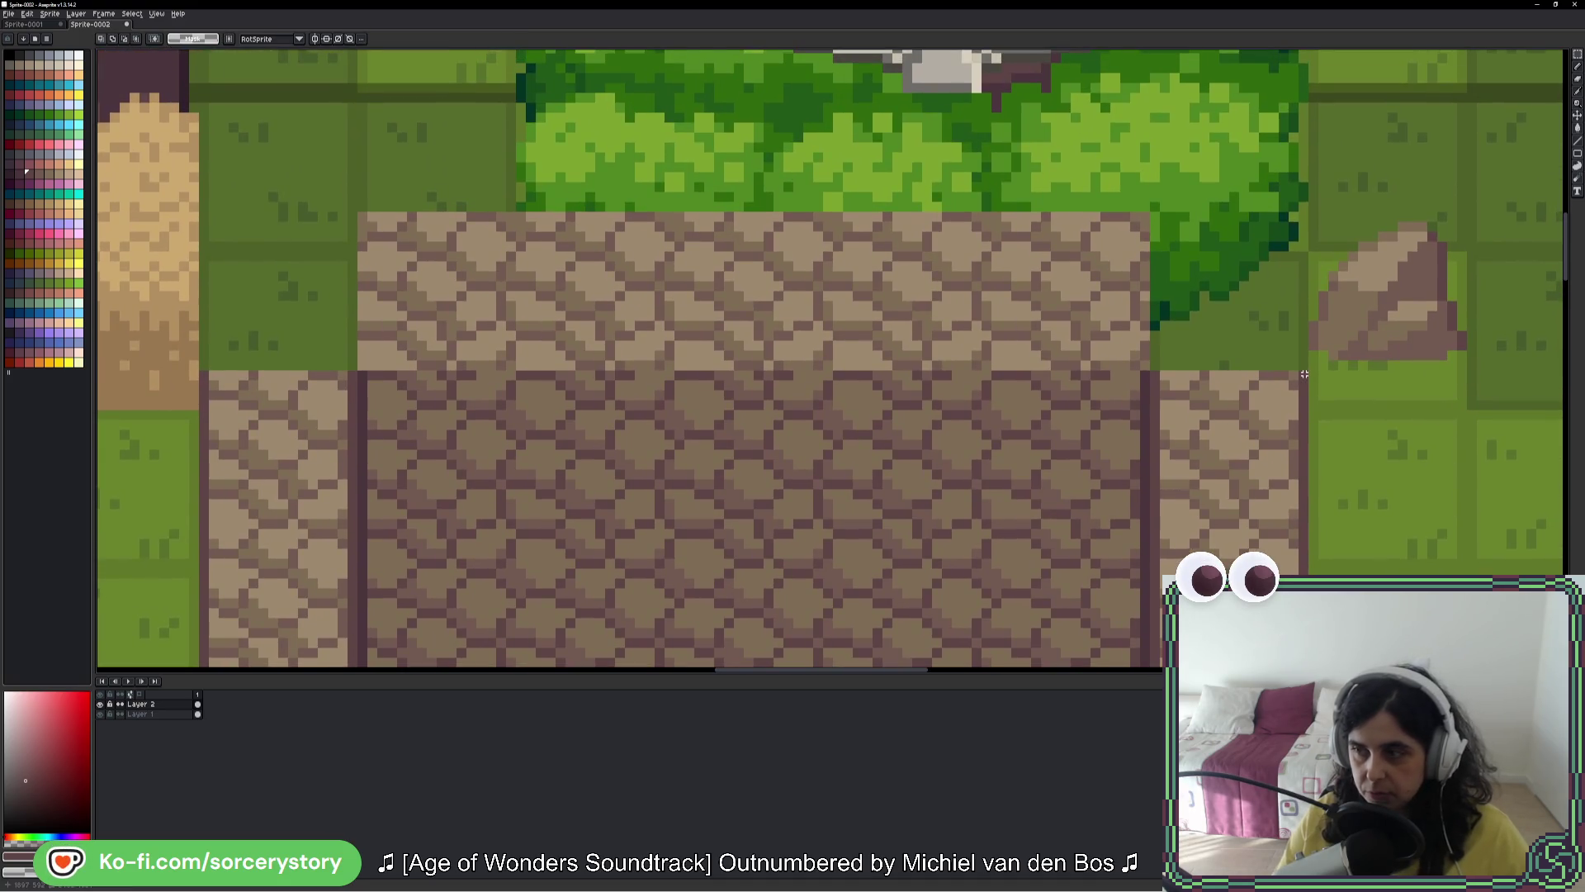
scroll(1297, 374, "down", 3)
scroll(960, 463, "down", 3)
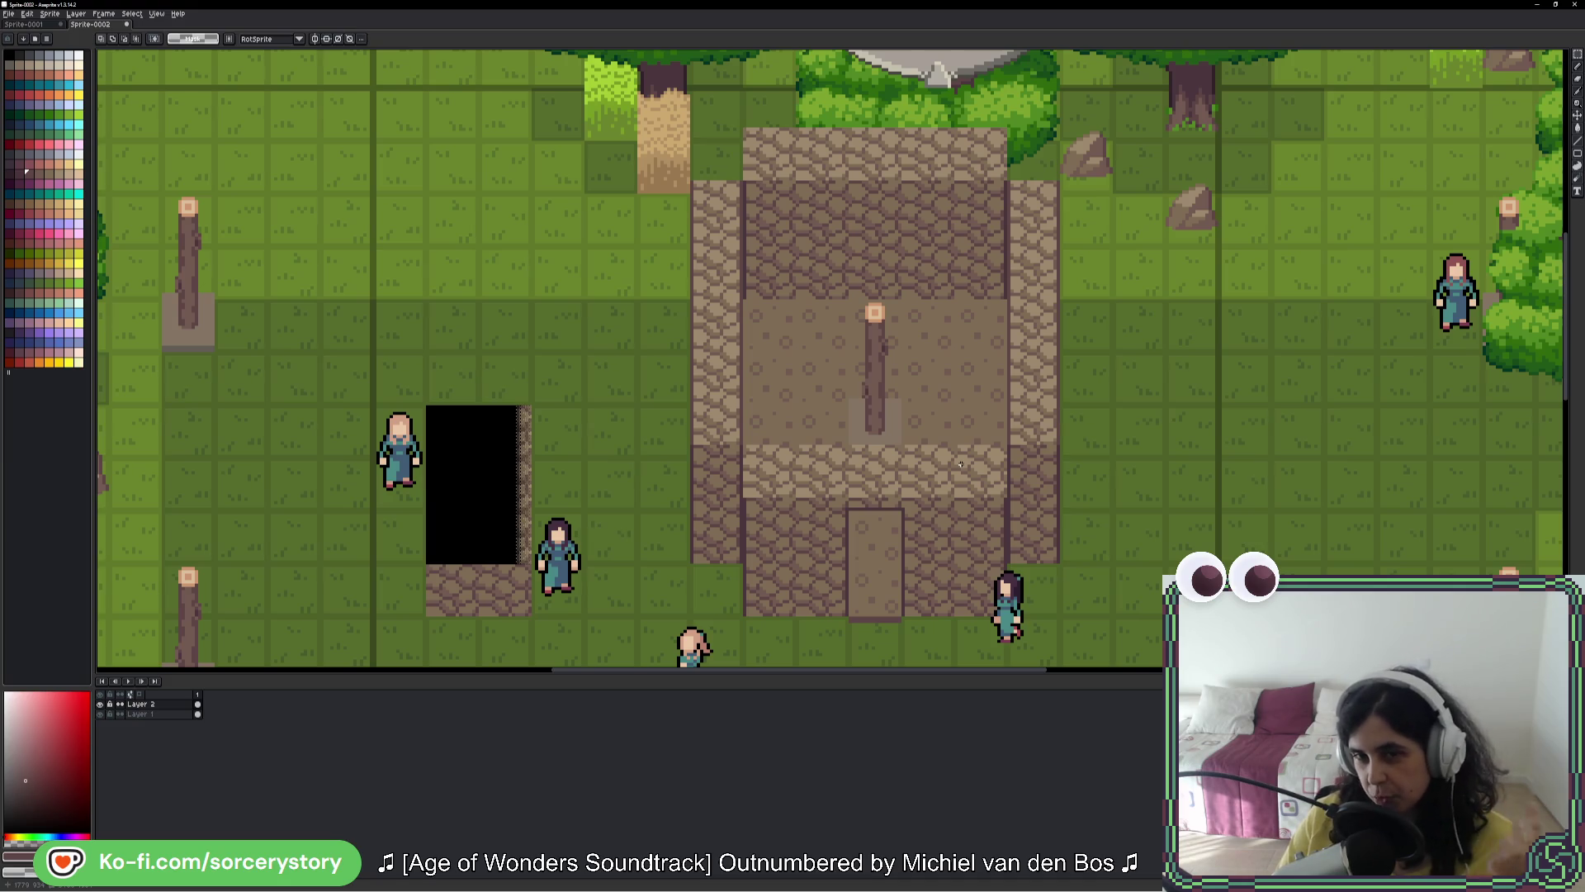
scroll(780, 226, "up", 2)
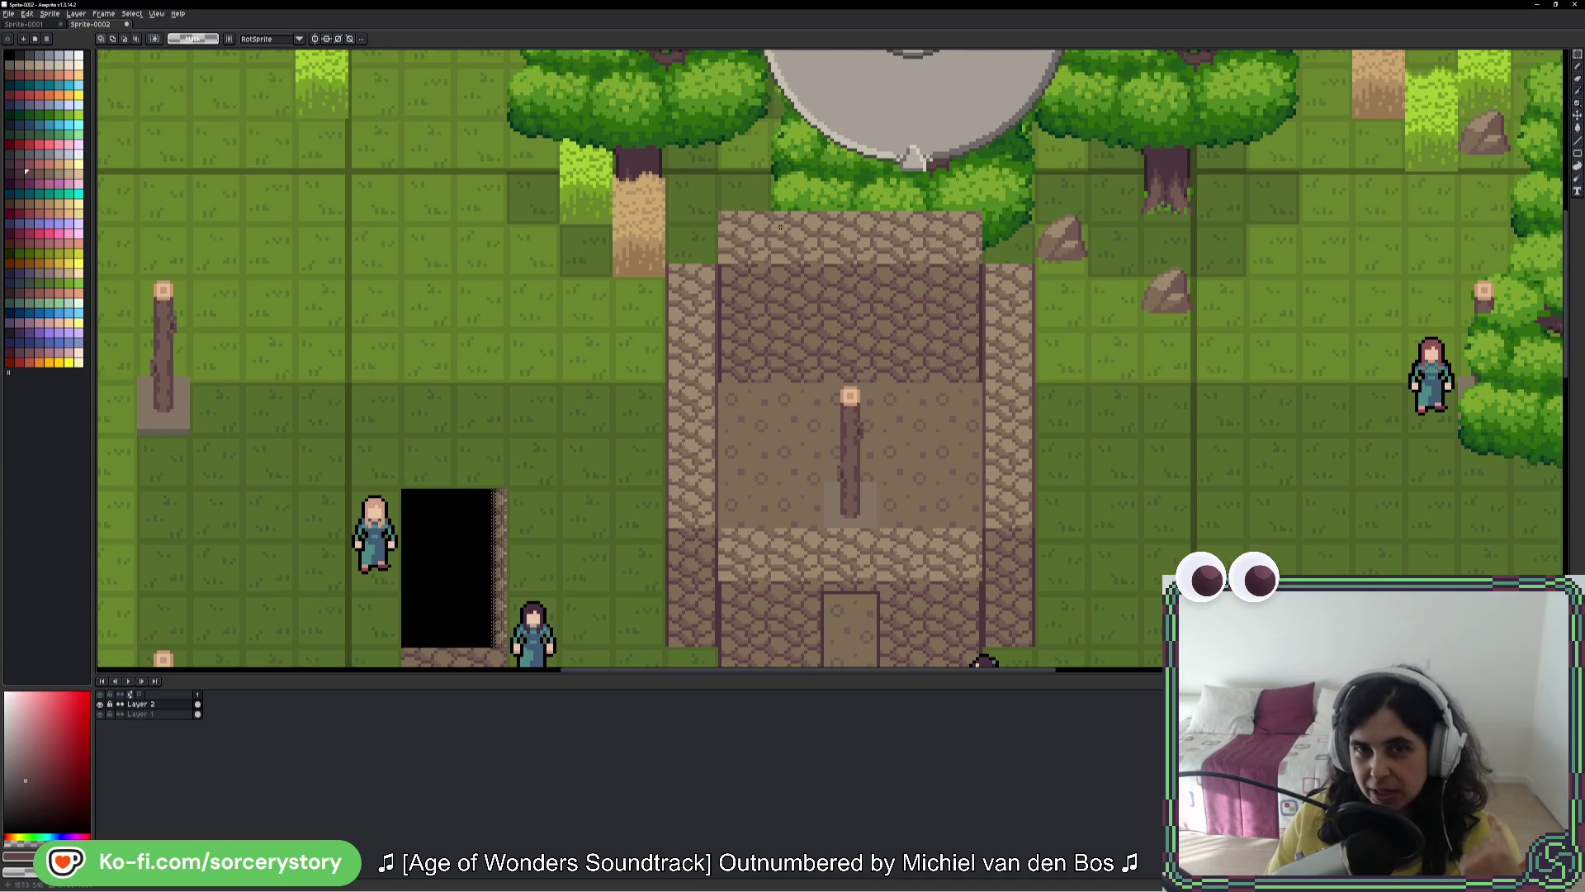
scroll(806, 223, "up", 2)
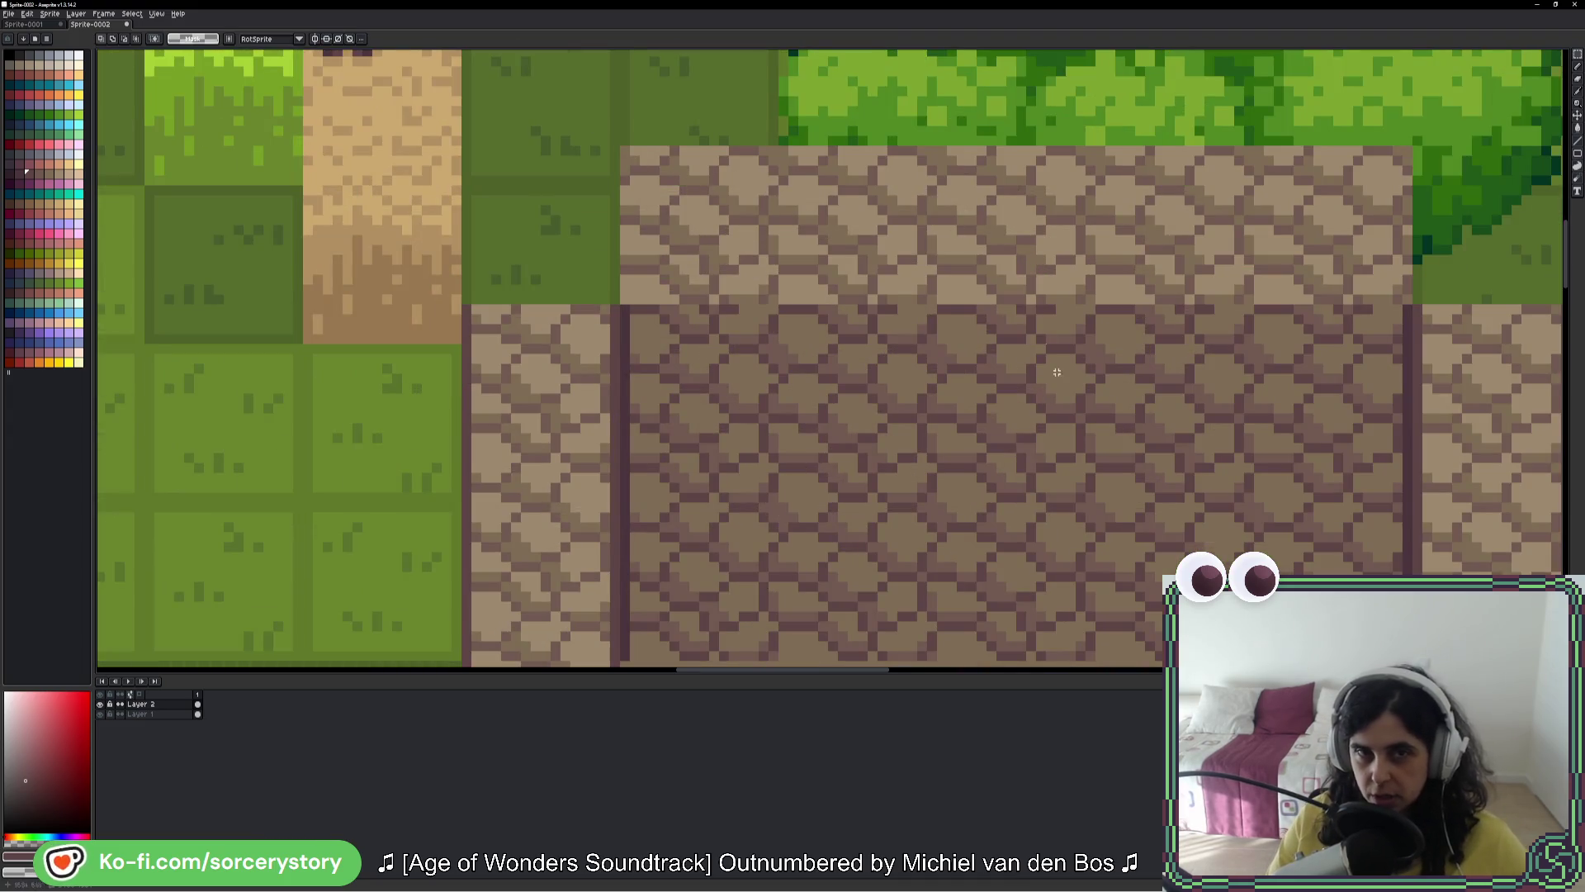
left_click_drag(1282, 481, 766, 262)
scroll(766, 262, "down", 2)
scroll(1000, 318, "up", 3)
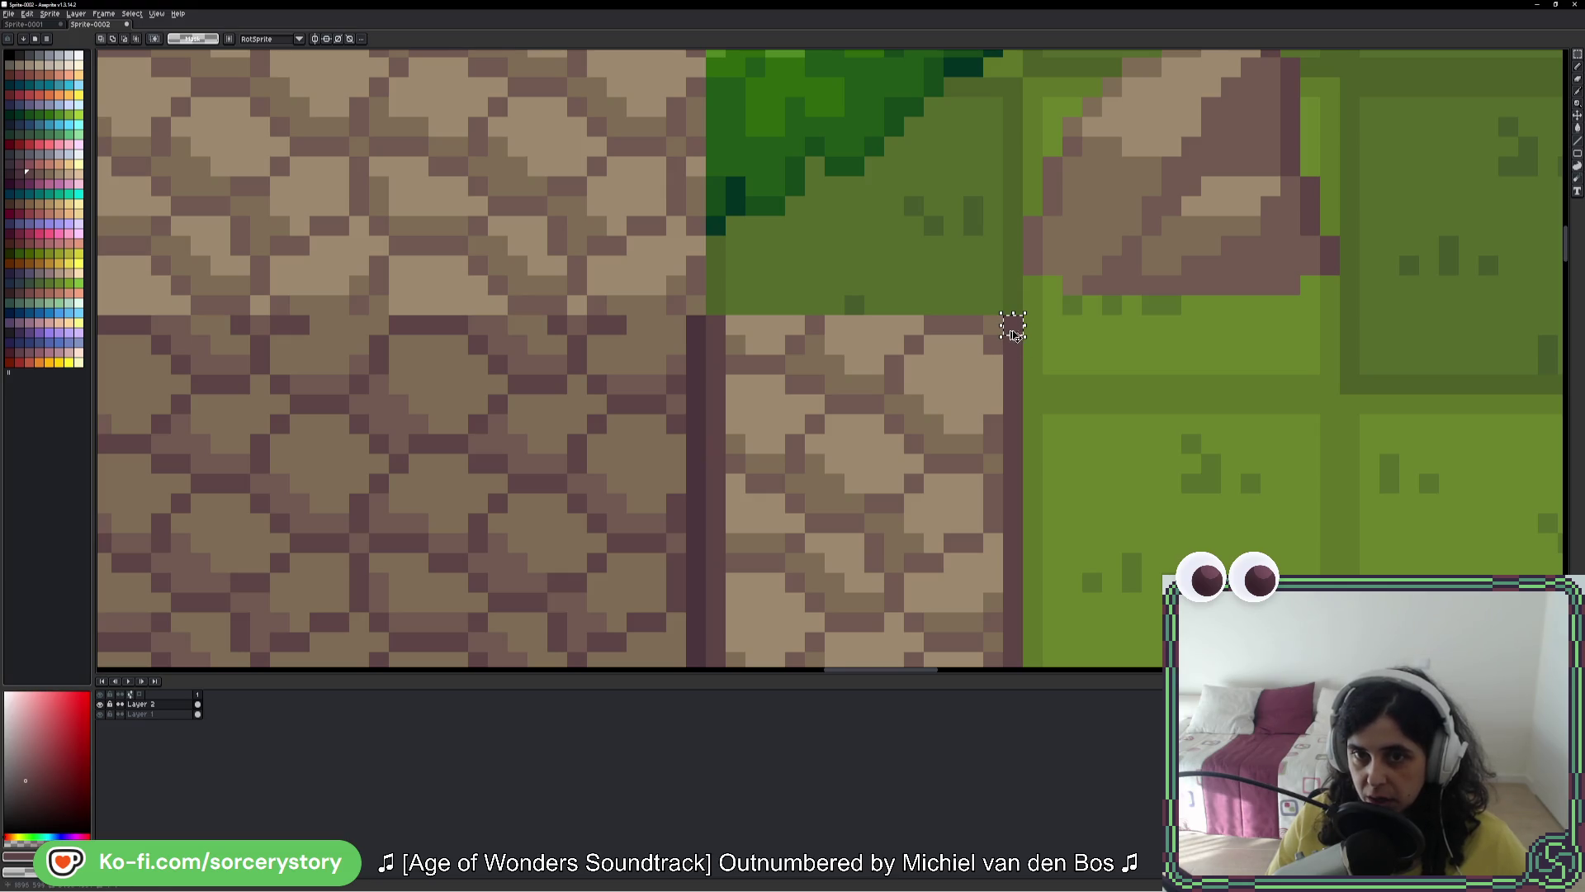
scroll(1014, 331, "down", 2)
scroll(485, 330, "up", 2)
left_click(446, 389)
mouse_move(457, 388)
left_mouse_down()
mouse_move(1283, 395)
mouse_move(1307, 444)
left_mouse_up()
mouse_move(1255, 397)
left_mouse_down()
mouse_move(1255, 452)
mouse_move(1238, 198)
mouse_move(1250, 290)
left_mouse_up()
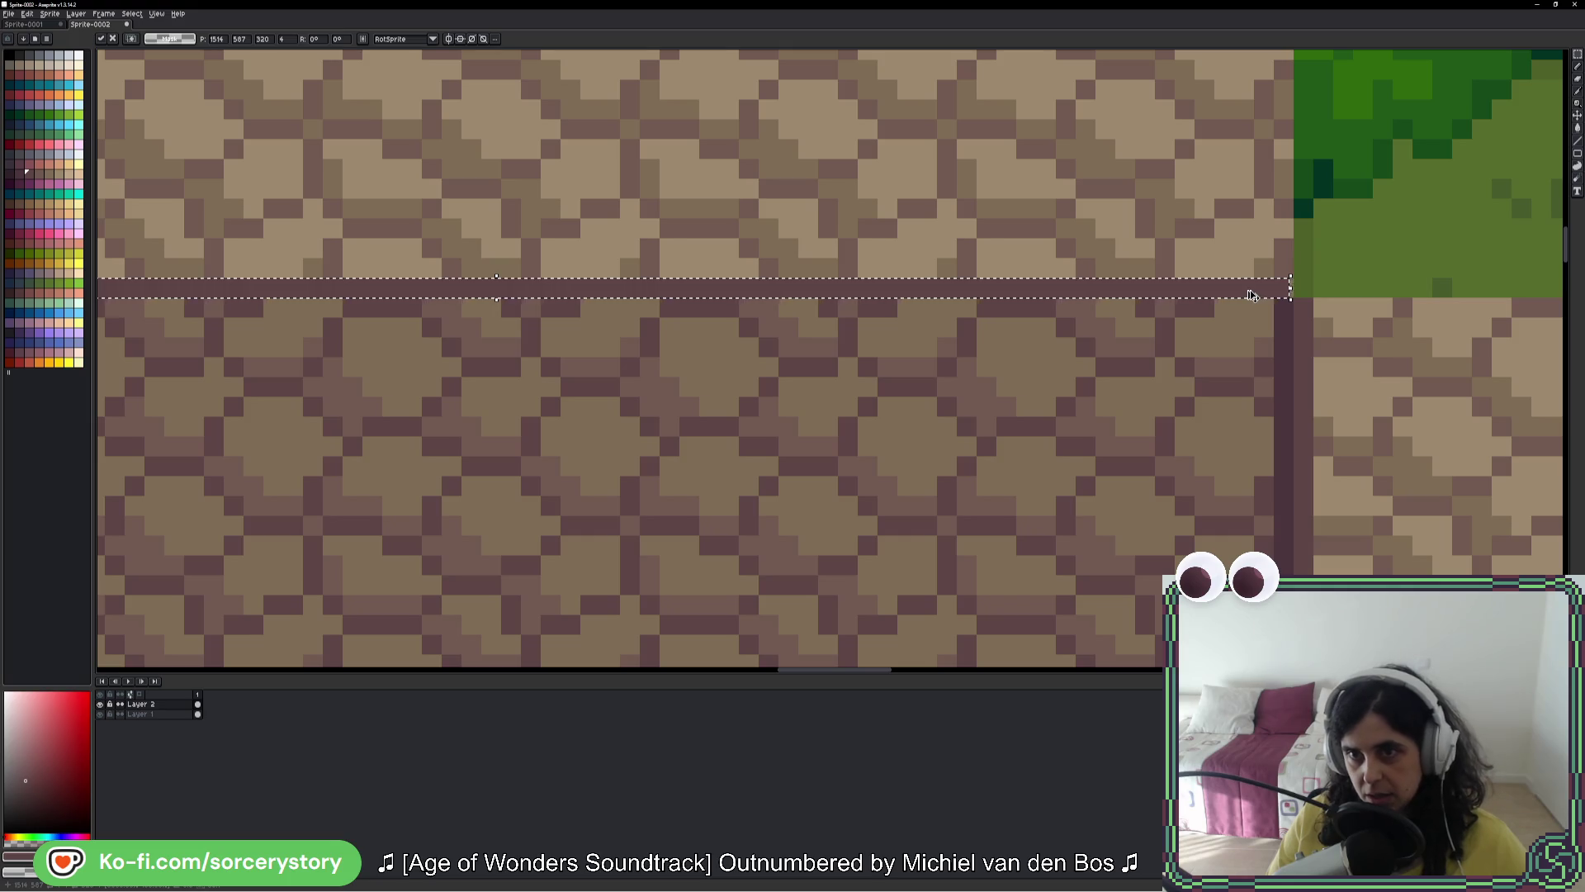
key("Return")
Step: Paste vertical maroon line copies along the stone wall's right corner edges
left_click_drag(1251, 289, 1446, 324)
left_click_drag(682, 264, 911, 274)
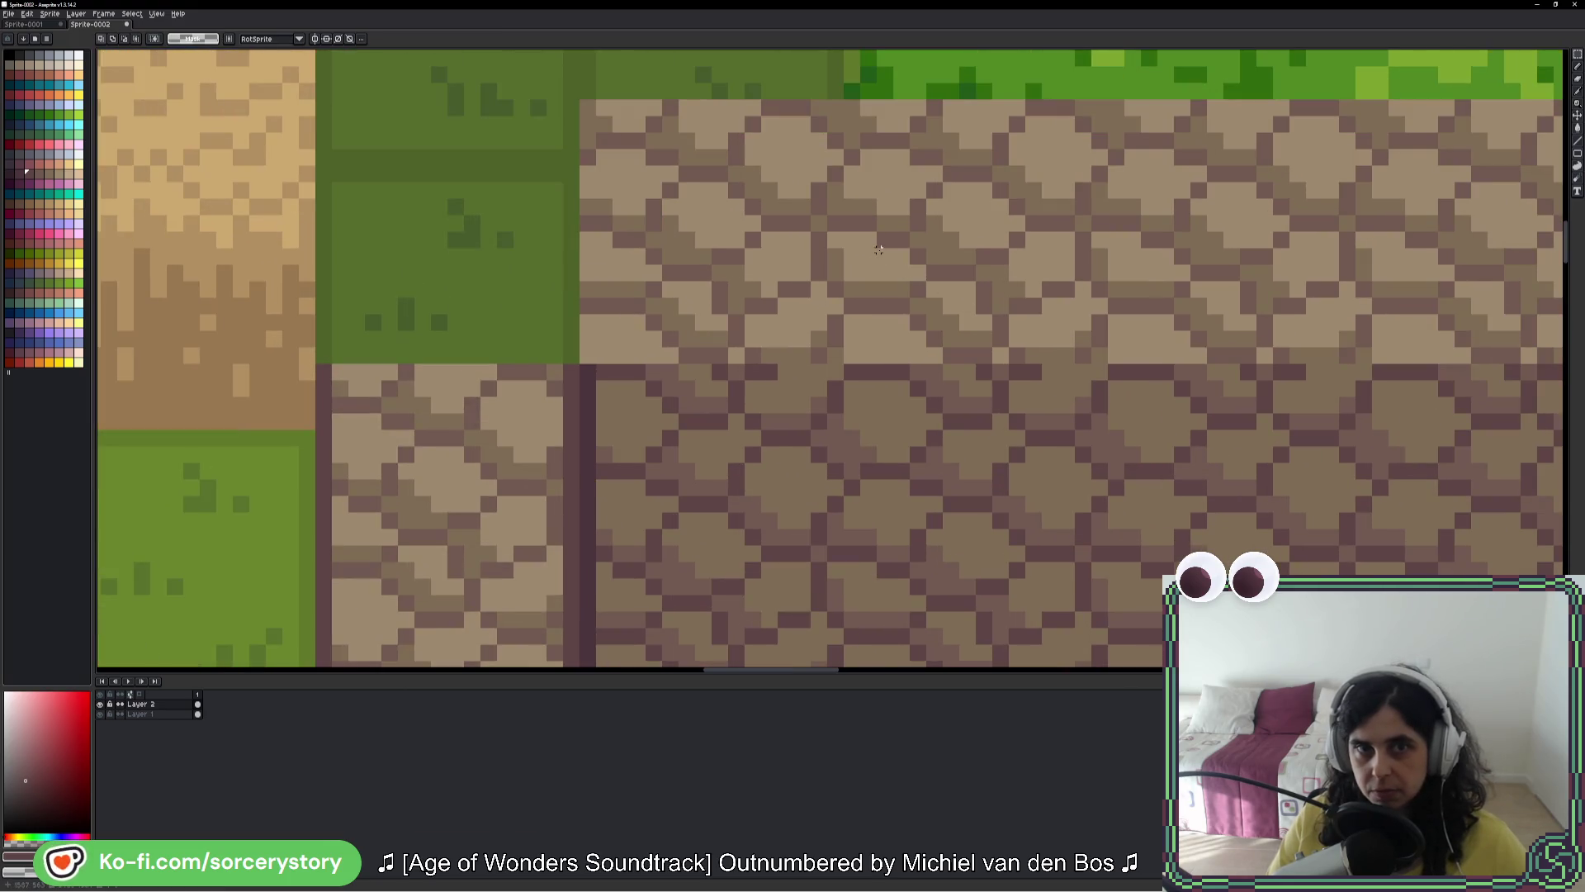
key("ctrl+v")
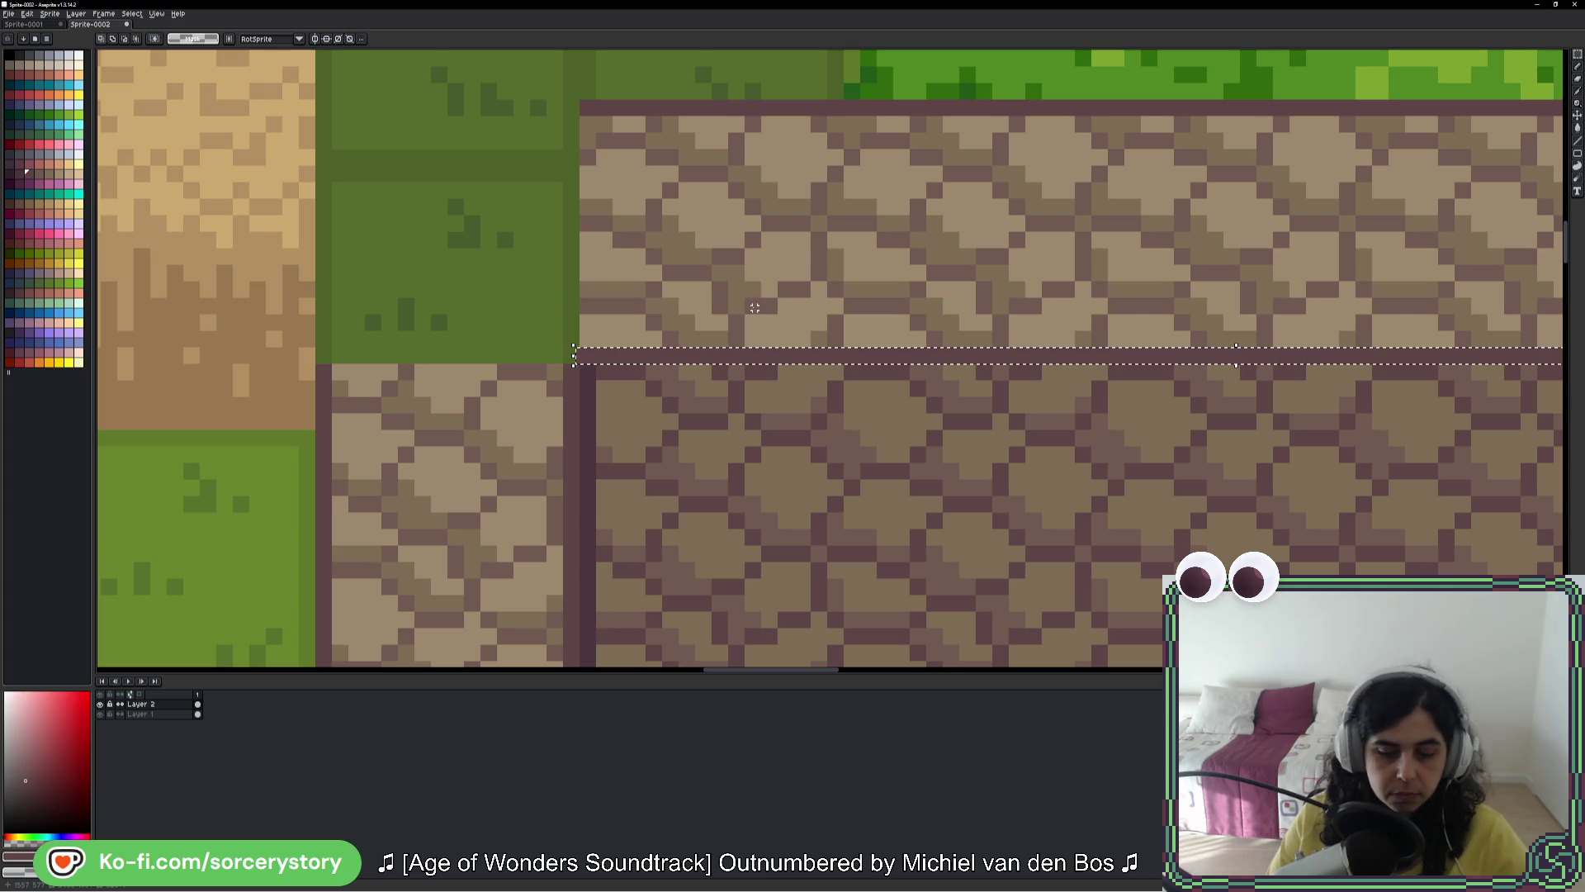
key("Escape")
scroll(629, 126, "up", 2)
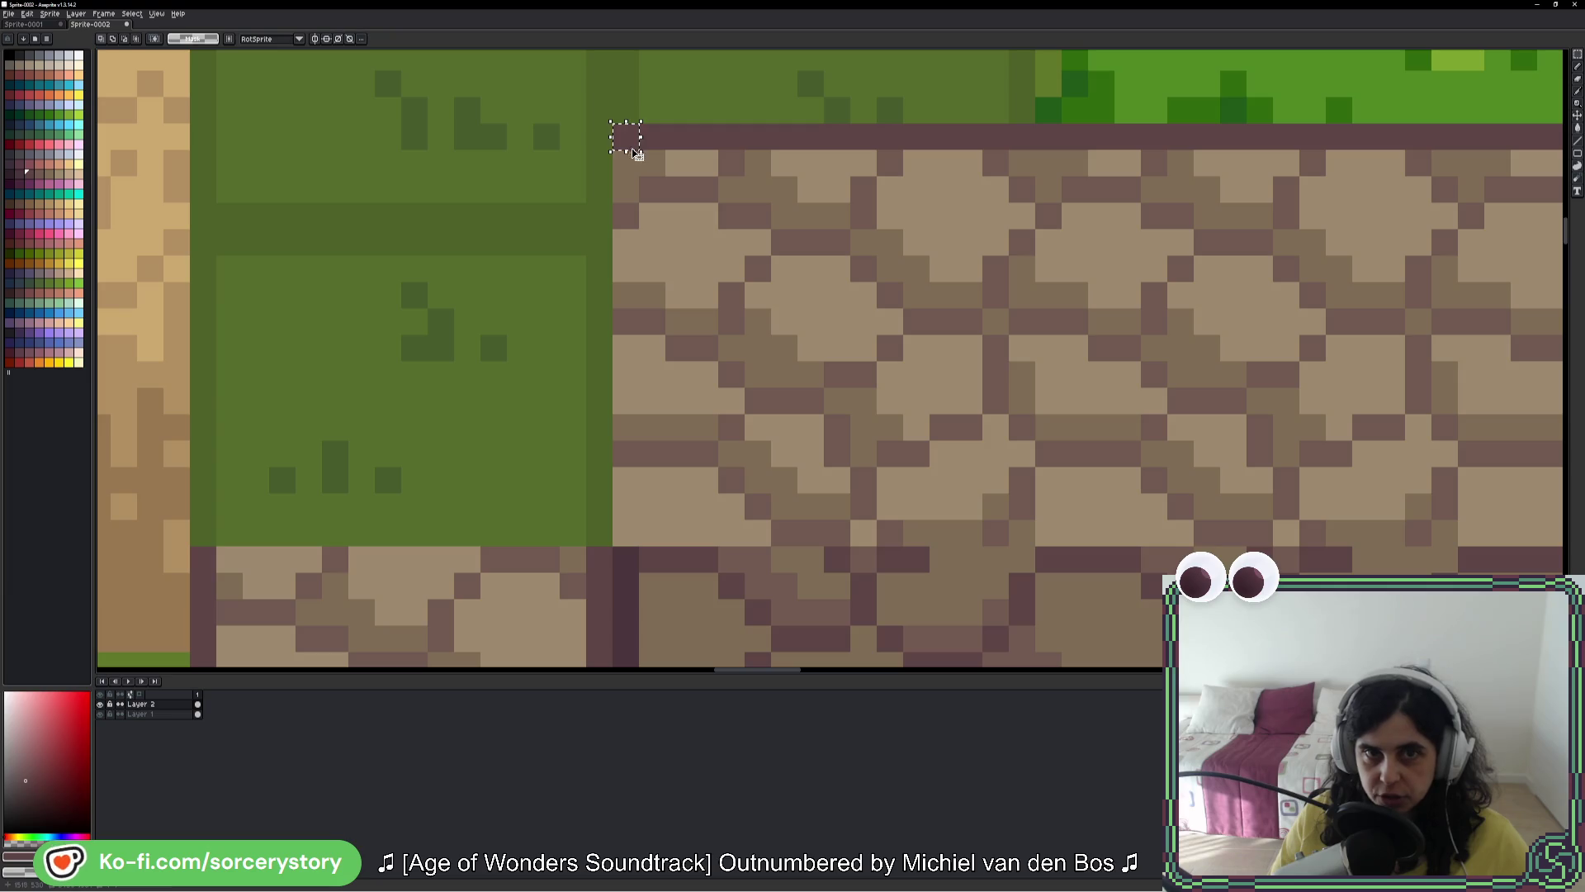
key("ctrl+v")
left_click(652, 558)
scroll(652, 558, "down", 2)
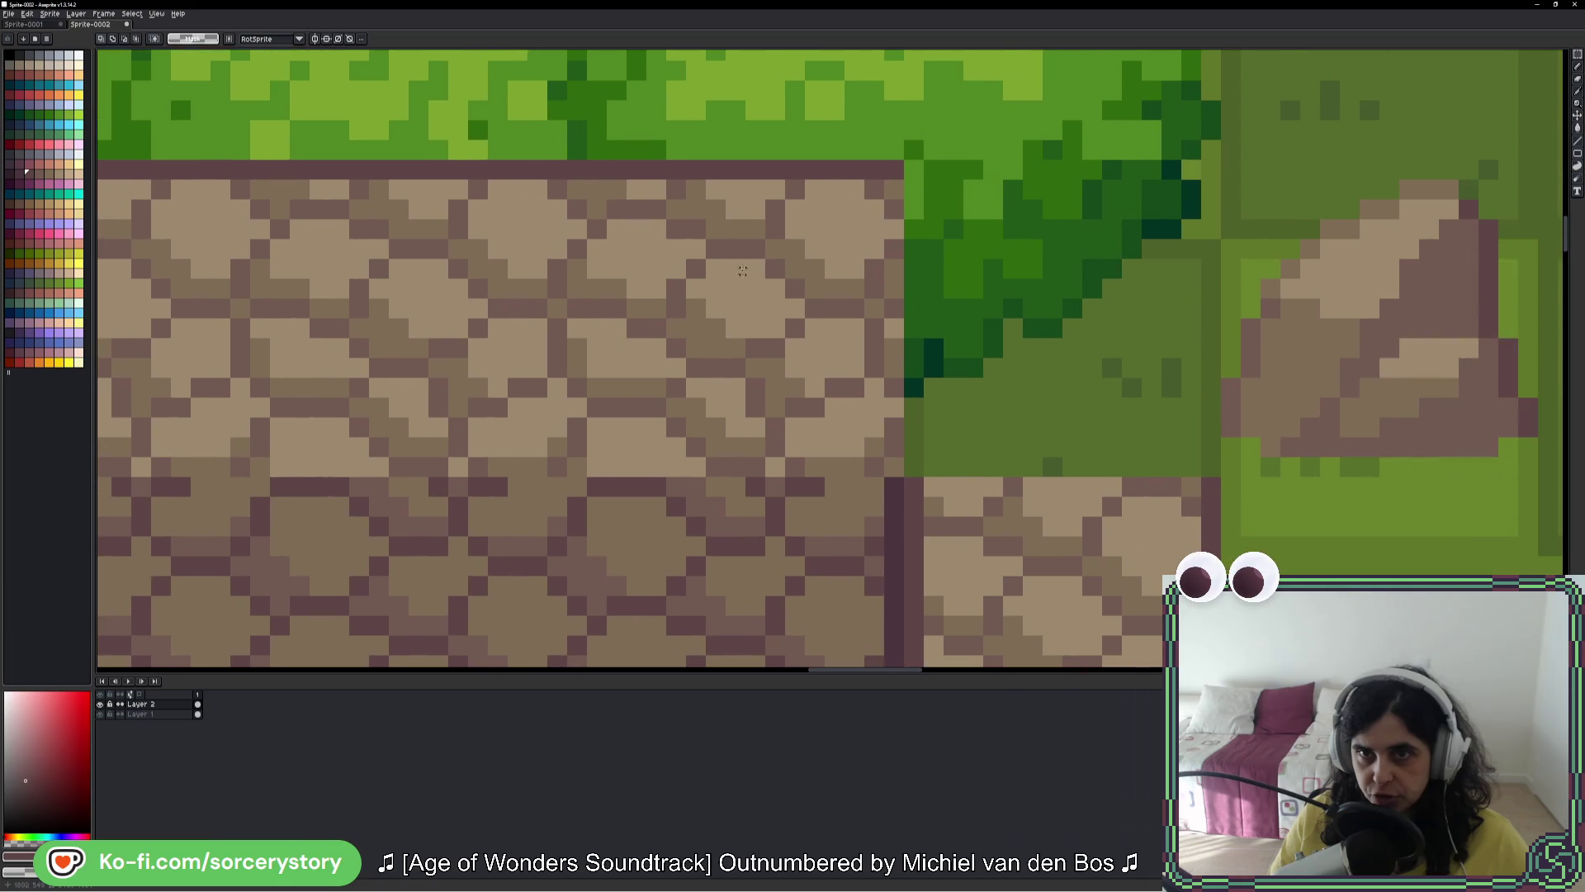
scroll(888, 160, "up", 2)
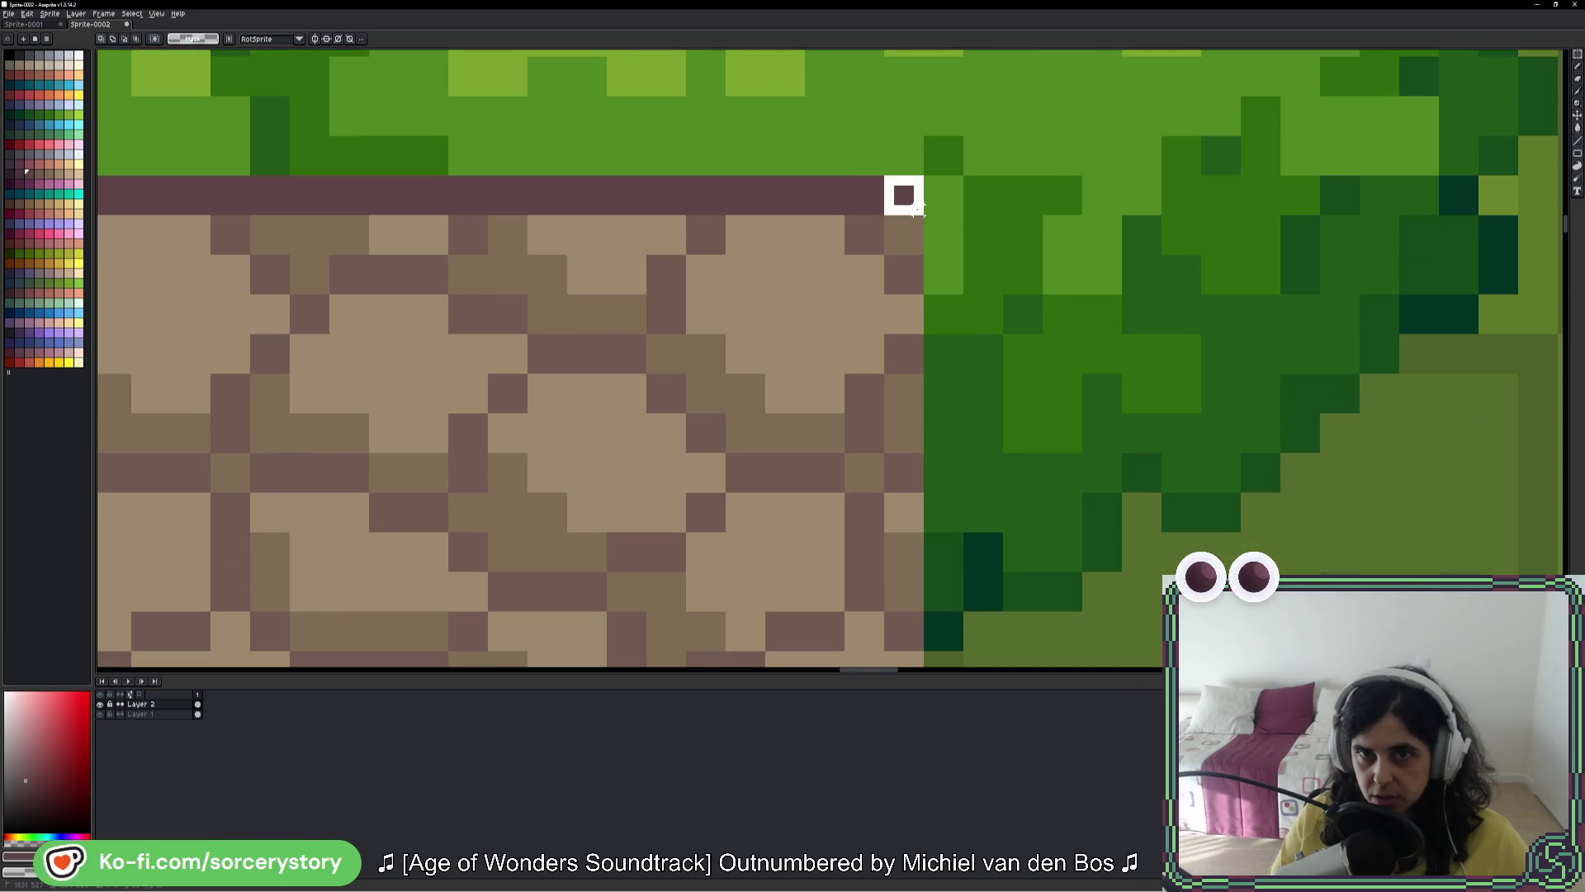
key("ctrl+v")
mouse_move(907, 530)
left_mouse_down()
mouse_move(933, 570)
mouse_move(963, 552)
left_mouse_up()
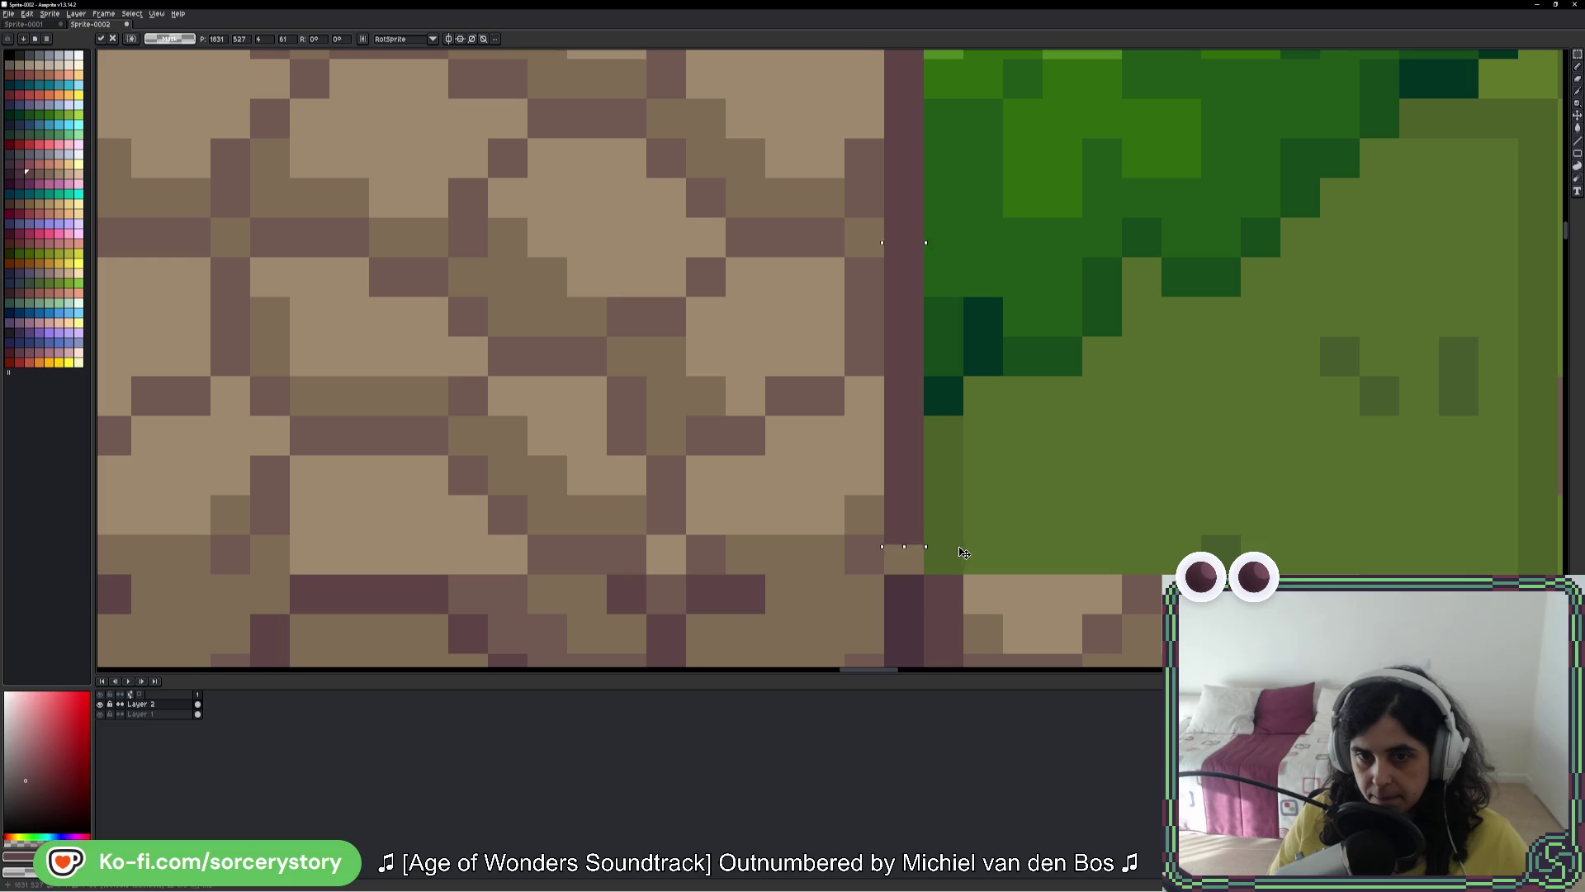
key("Return")
scroll(937, 559, "down", 4)
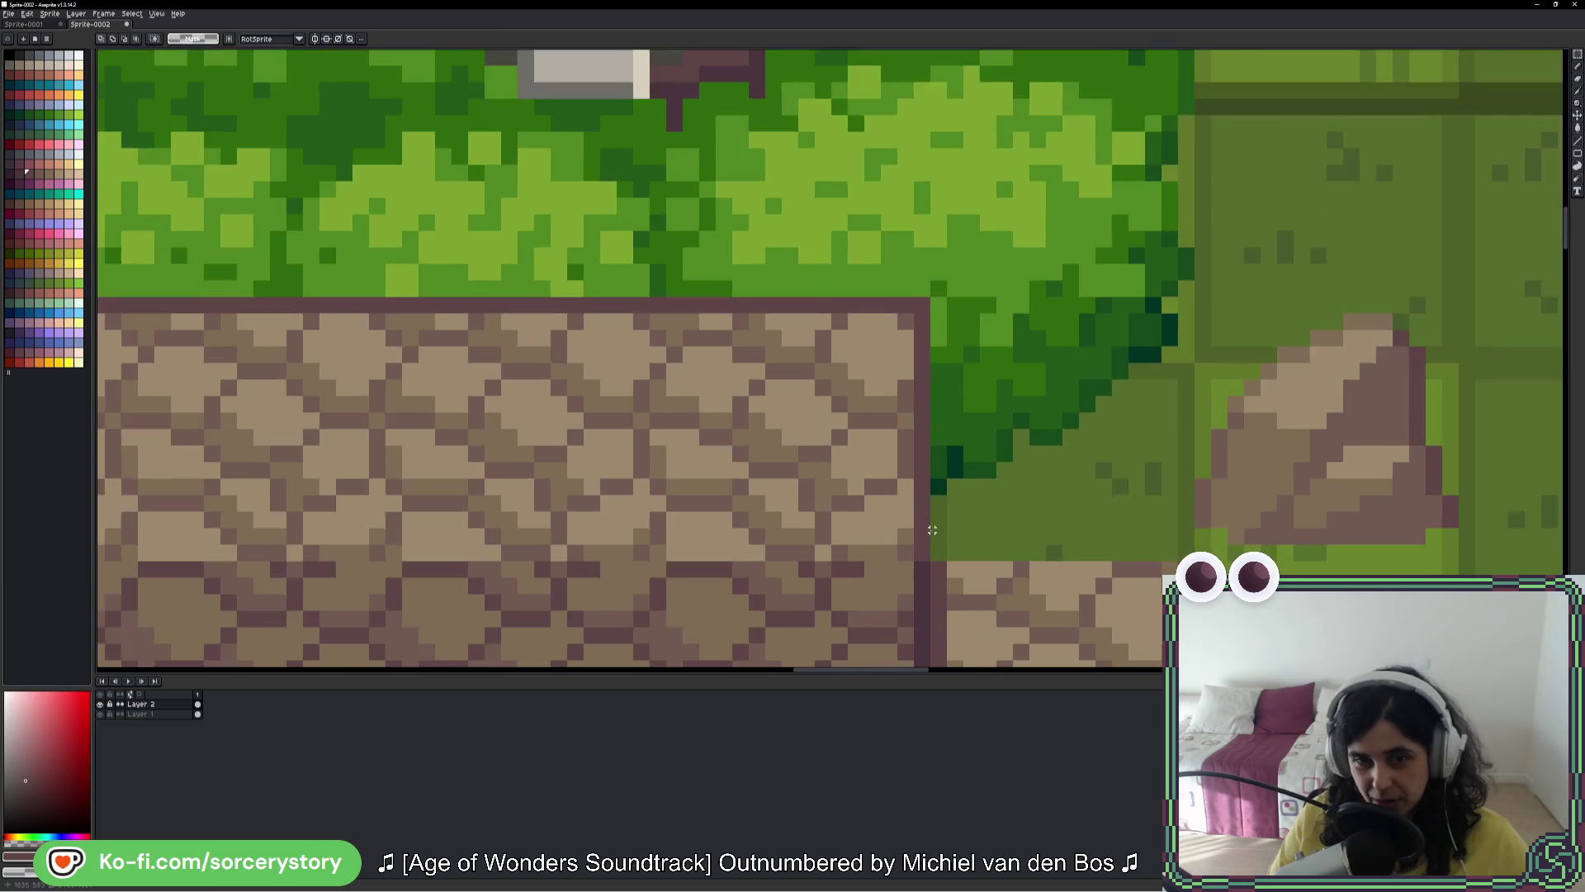
scroll(921, 290, "down", 2)
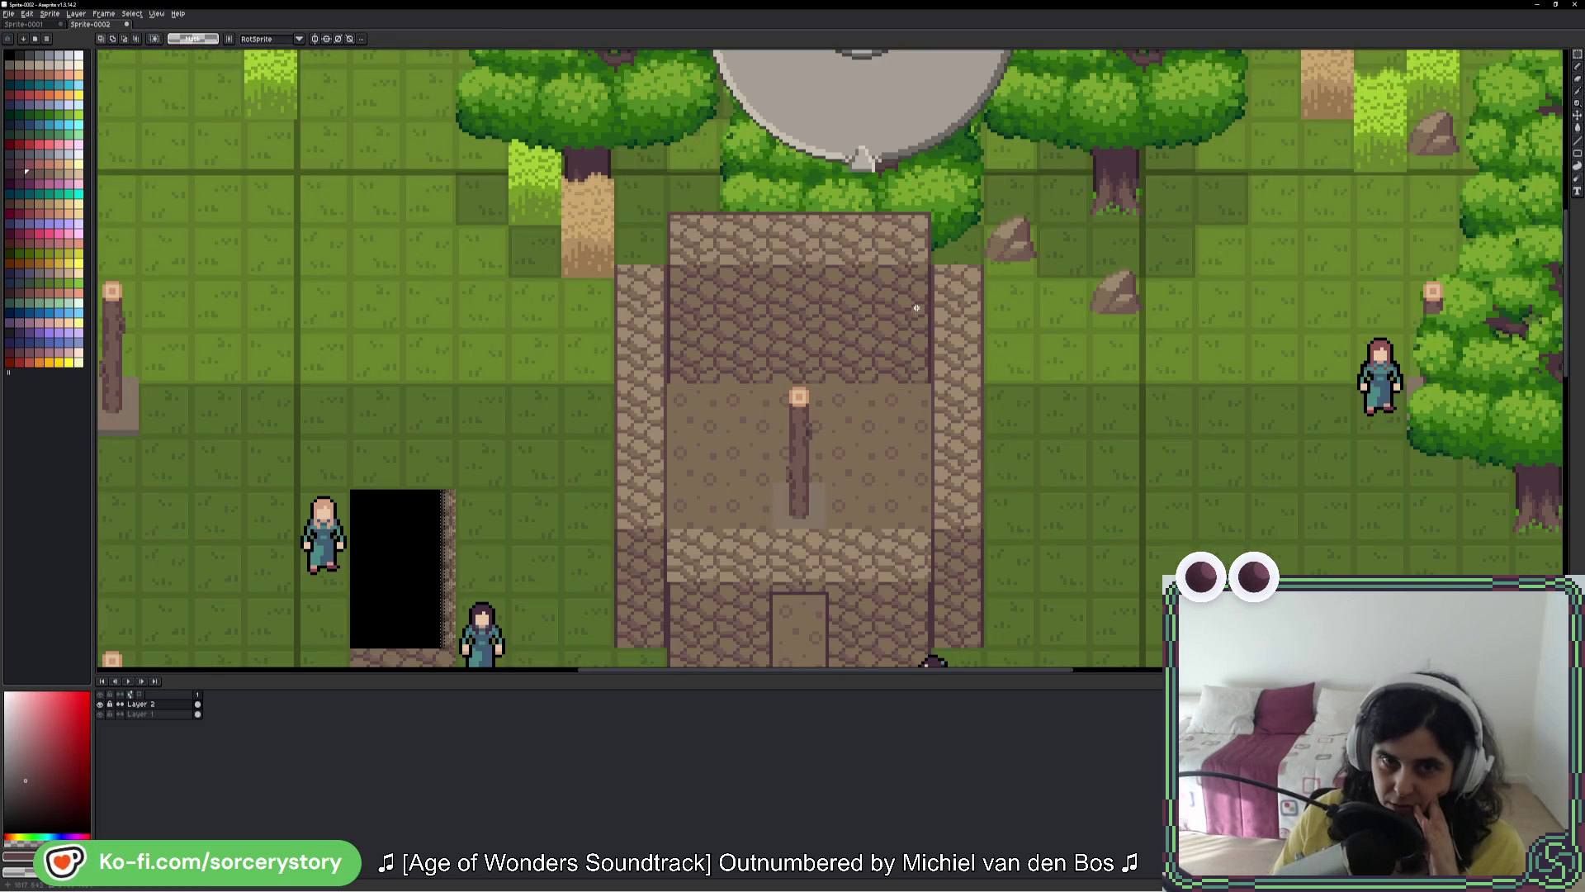
Step: Stretch a single dark pixel into a long bar and lay it along the building edge
left_click_drag(961, 463, 940, 335)
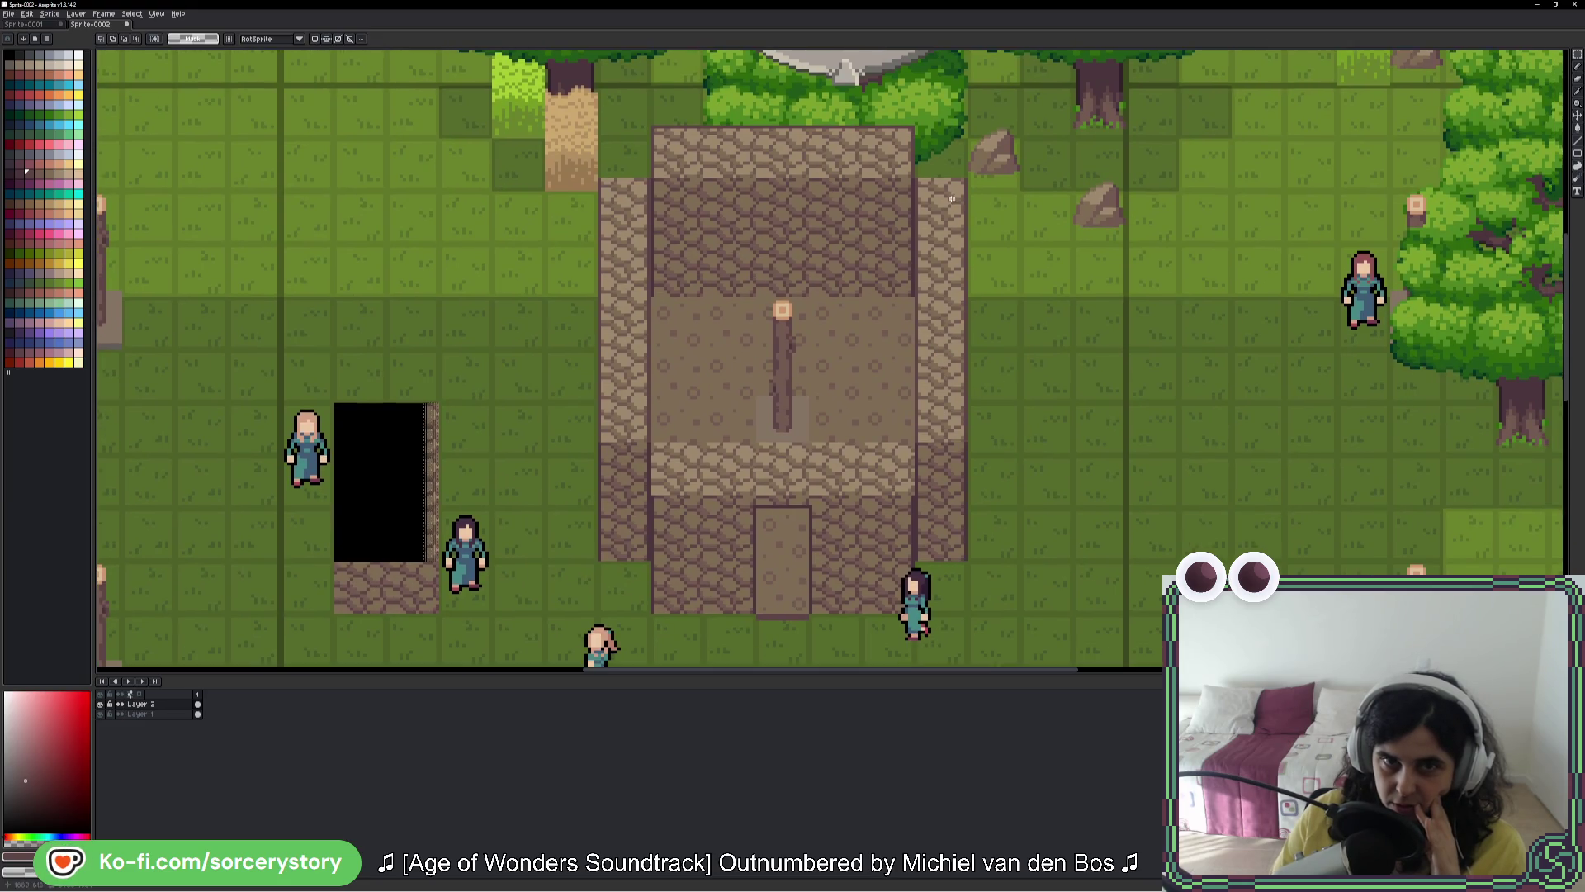
scroll(952, 198, "up", 5)
mouse_move(489, 318)
left_mouse_down()
mouse_move(535, 364)
mouse_move(1331, 379)
left_mouse_up()
mouse_move(1201, 371)
left_mouse_down()
mouse_move(1150, 358)
mouse_move(828, 374)
mouse_move(880, 348)
left_mouse_up()
key("Return")
scroll(913, 423, "down", 5)
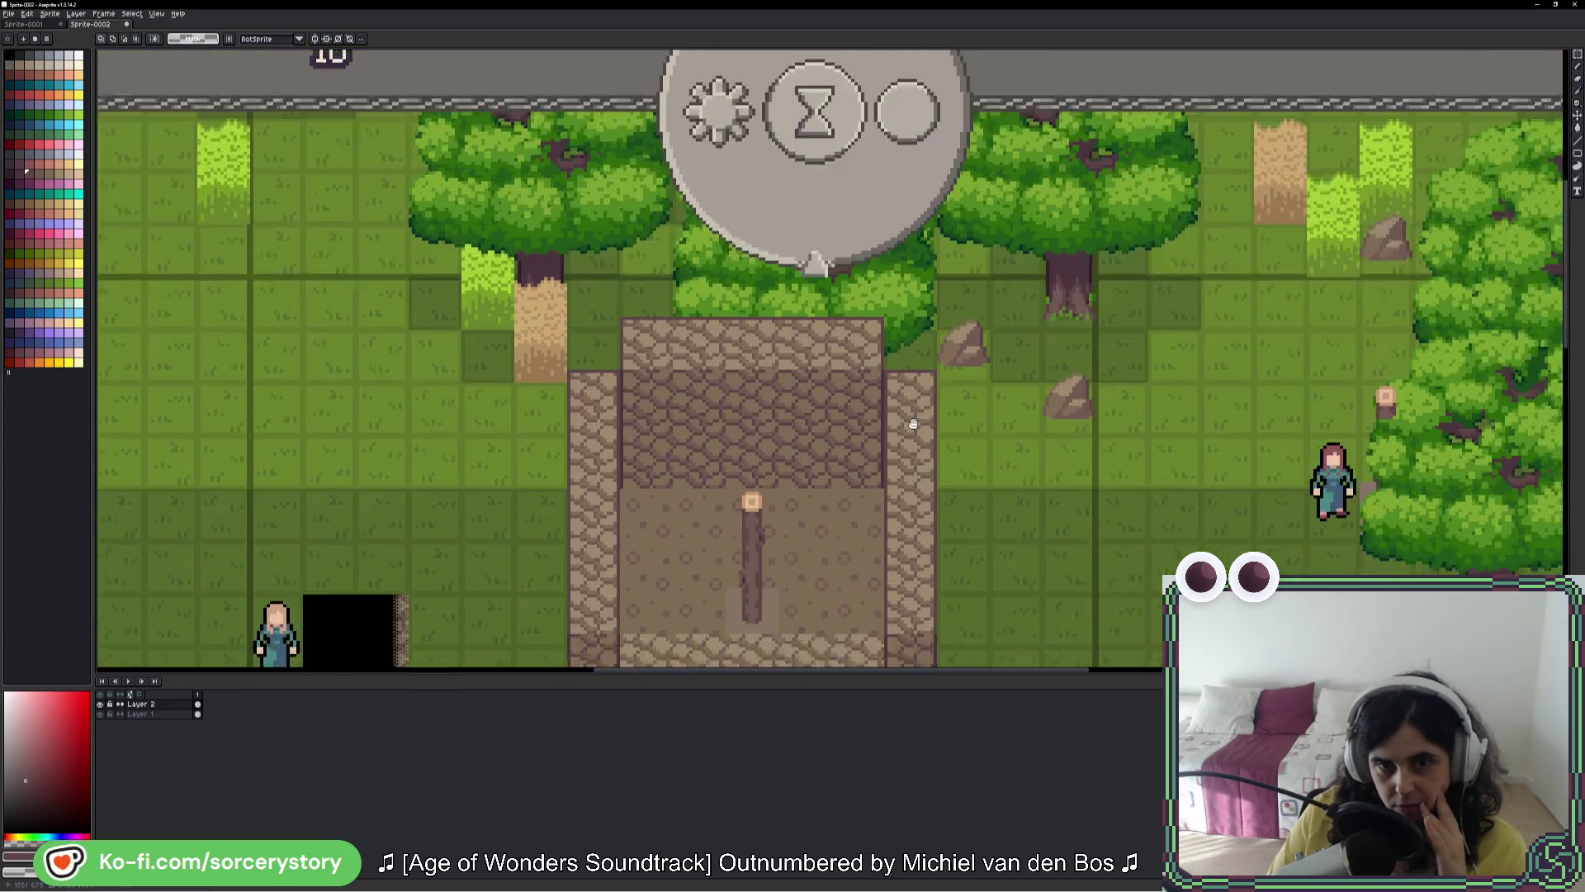
left_click_drag(913, 424, 1009, 252)
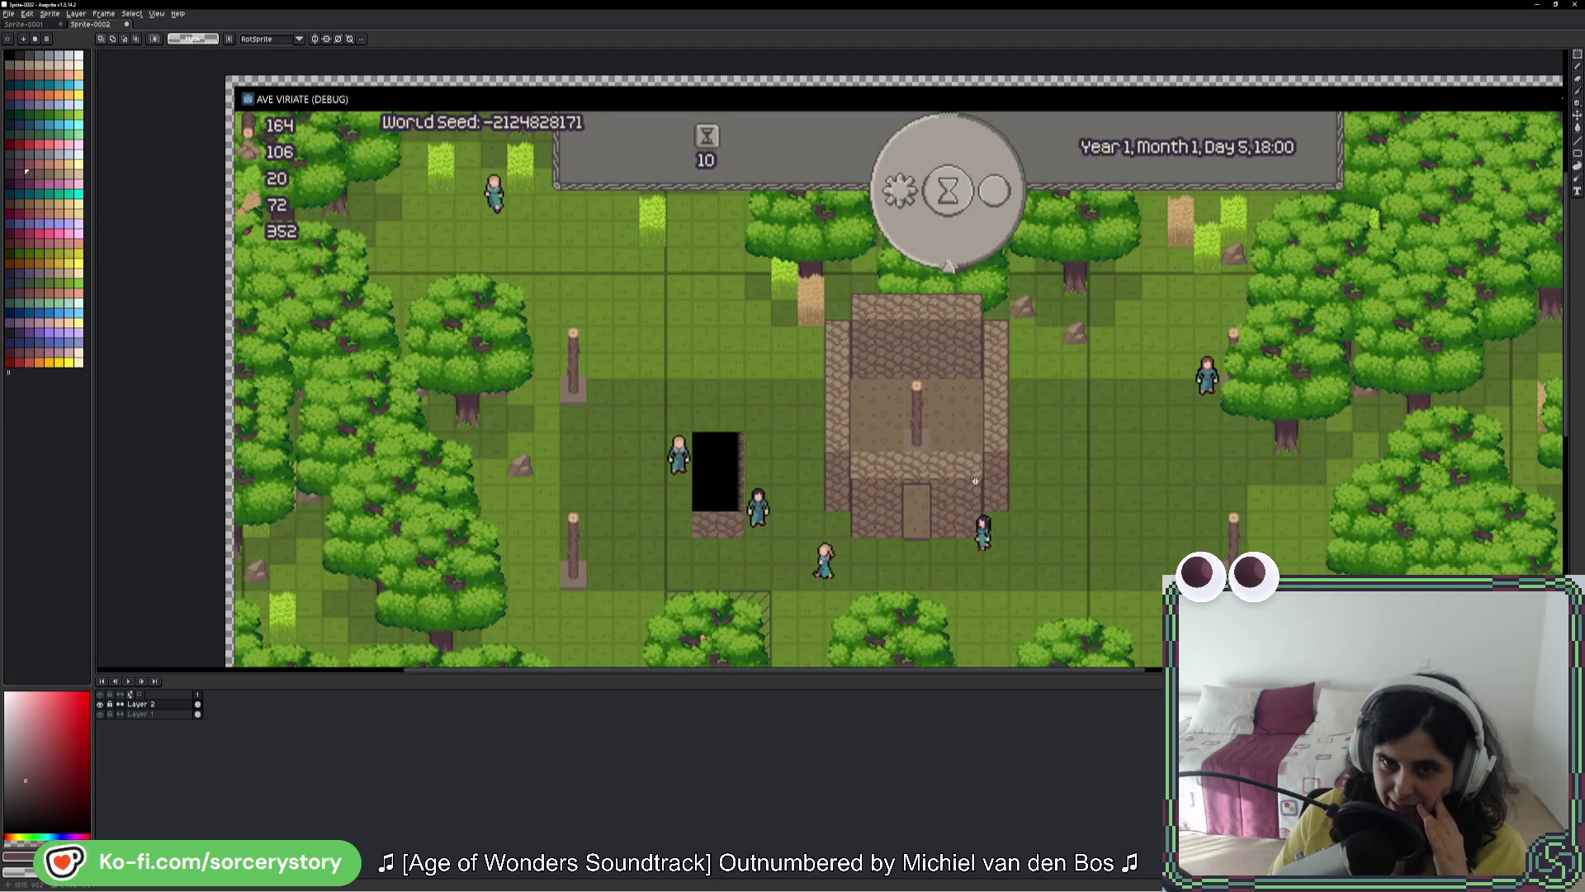
scroll(975, 471, "up", 3)
left_click_drag(1007, 363, 1051, 704)
scroll(538, 159, "up", 2)
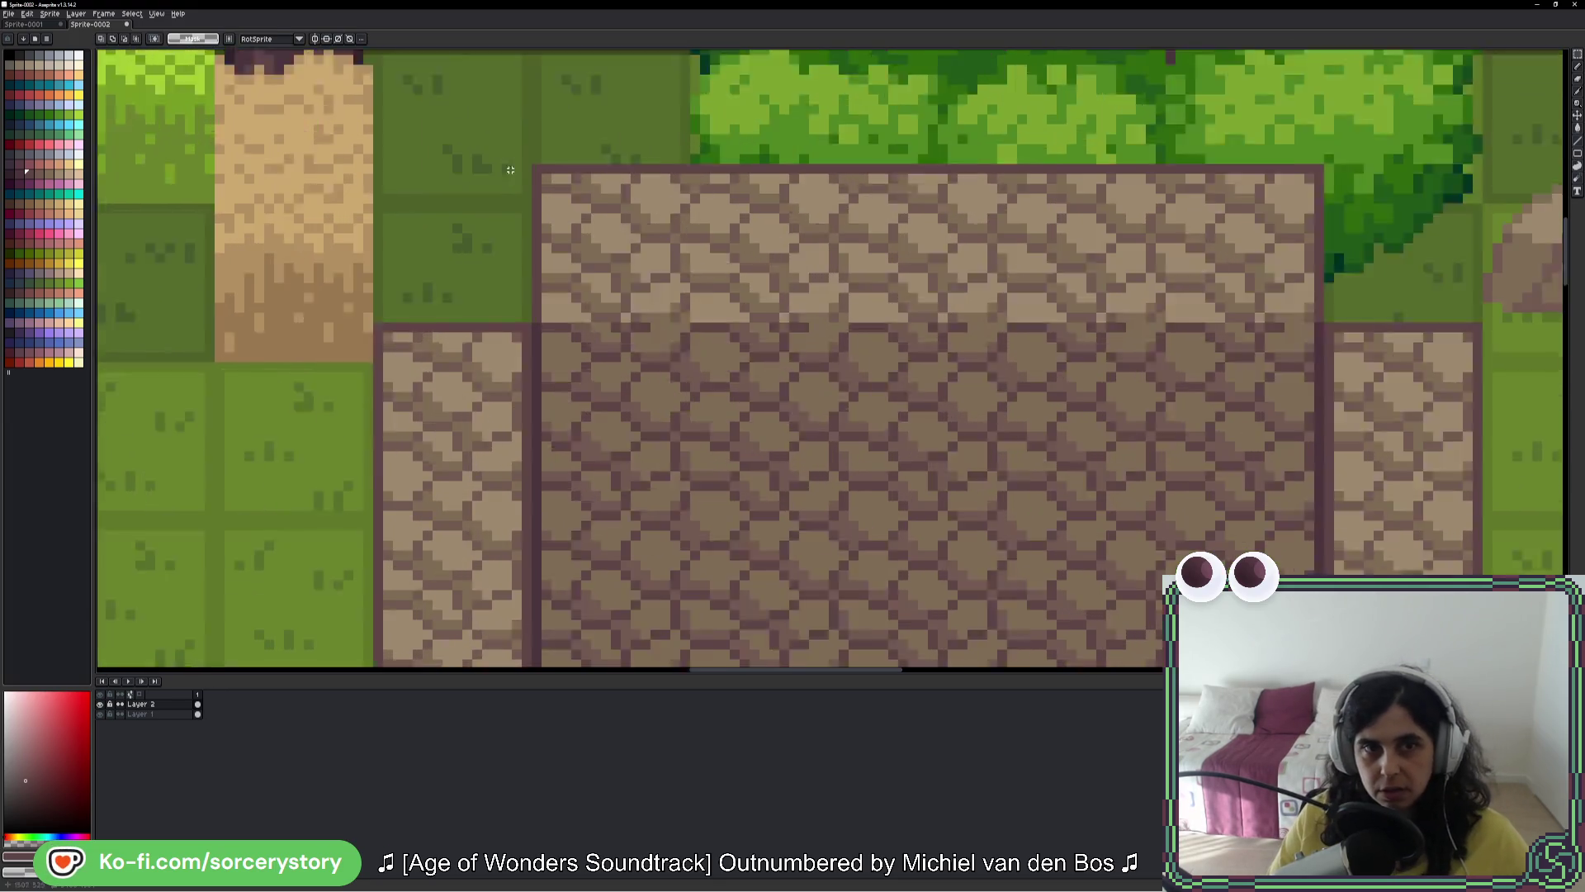
Step: Move a selected strip of wall pixels onto the cobblestone band's top edge as an outline
mouse_move(538, 160)
left_mouse_down()
mouse_move(1521, 247)
mouse_move(732, 194)
mouse_move(654, 172)
left_mouse_up()
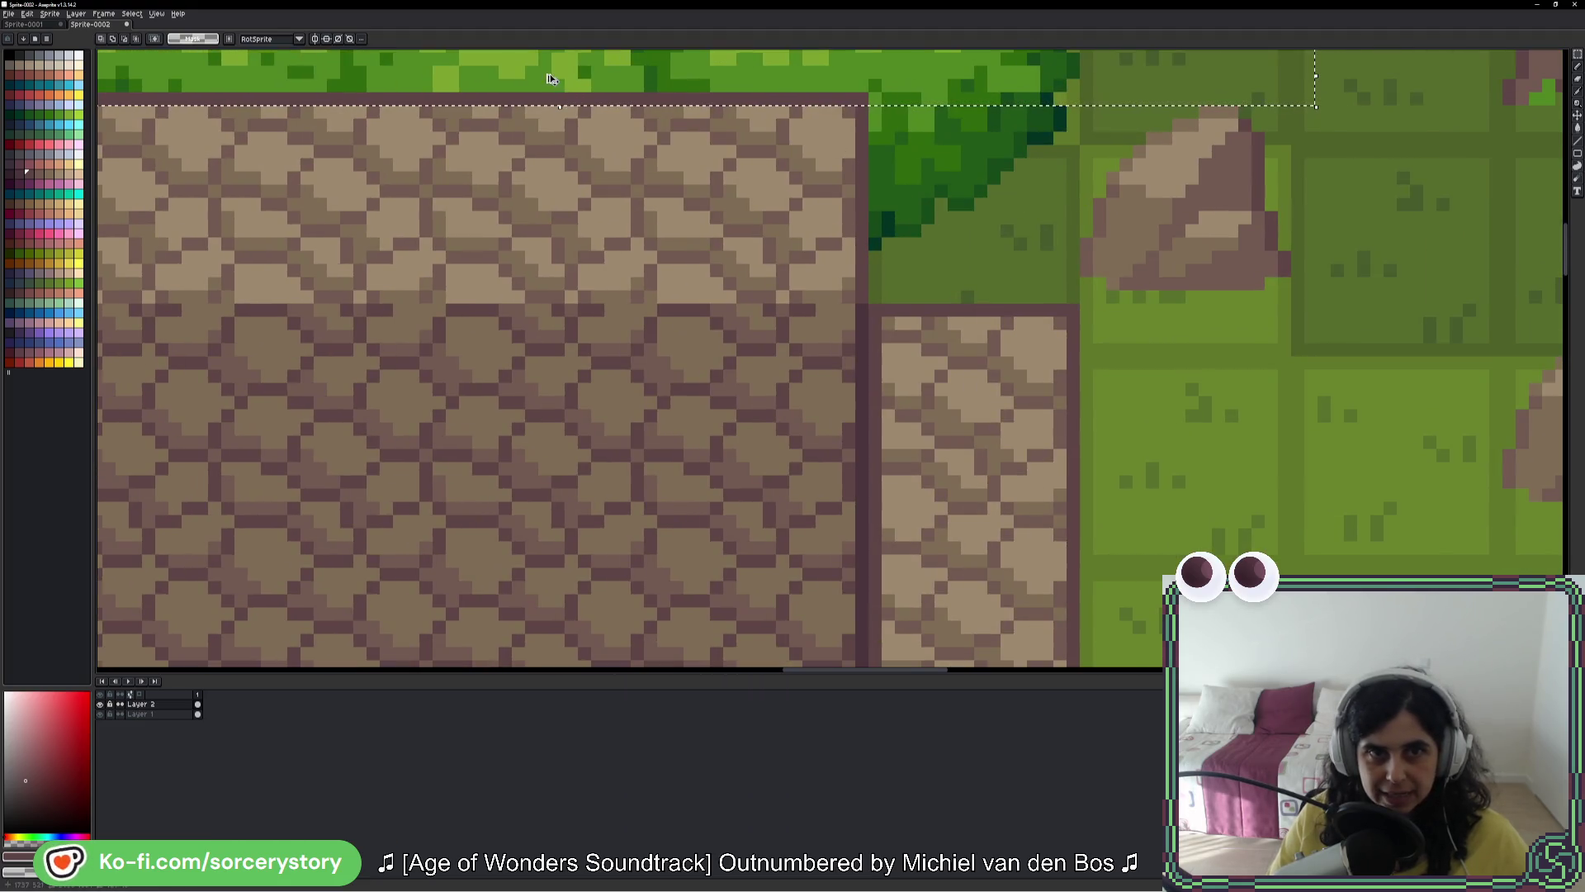
mouse_move(548, 70)
left_mouse_down()
mouse_move(469, 642)
mouse_move(743, 124)
mouse_move(991, 409)
mouse_move(1005, 344)
left_mouse_up()
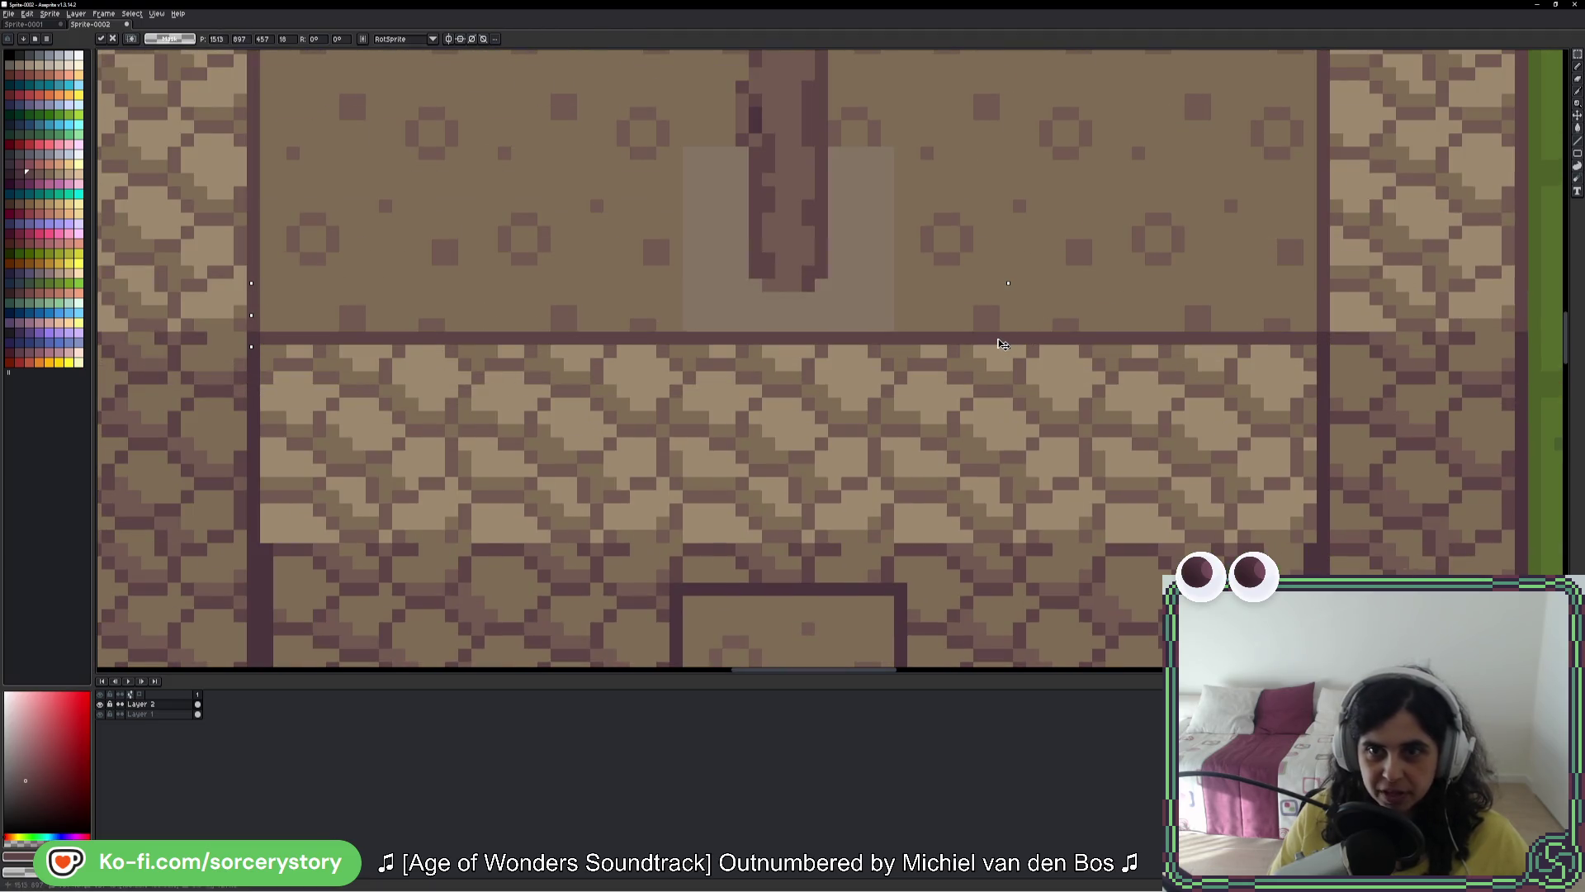
key("Return")
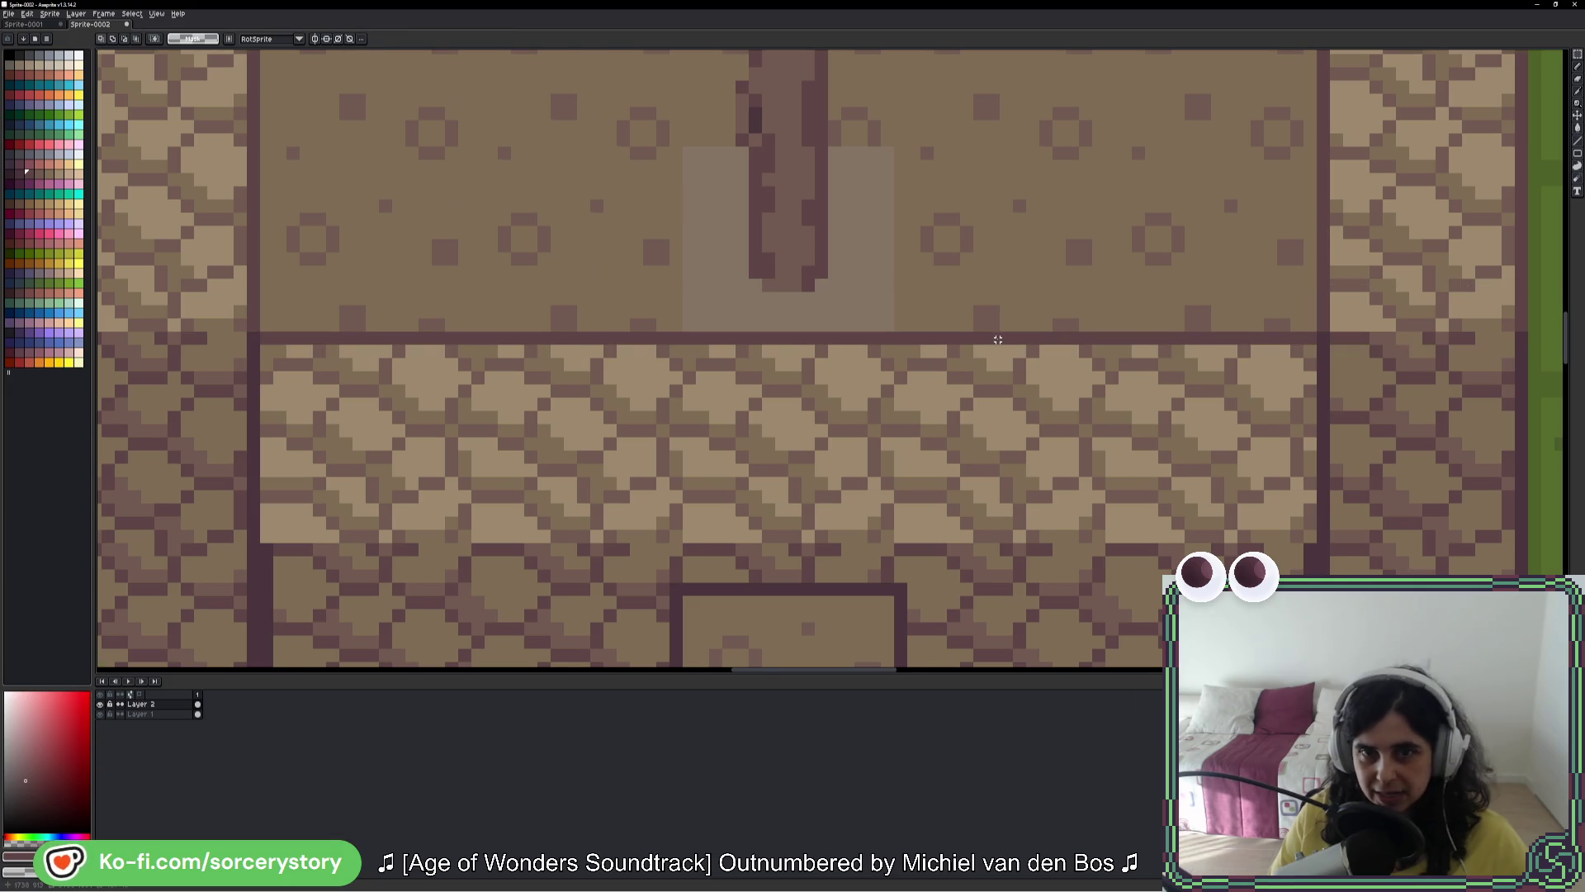
scroll(999, 346, "down", 4)
left_click_drag(973, 383, 917, 447)
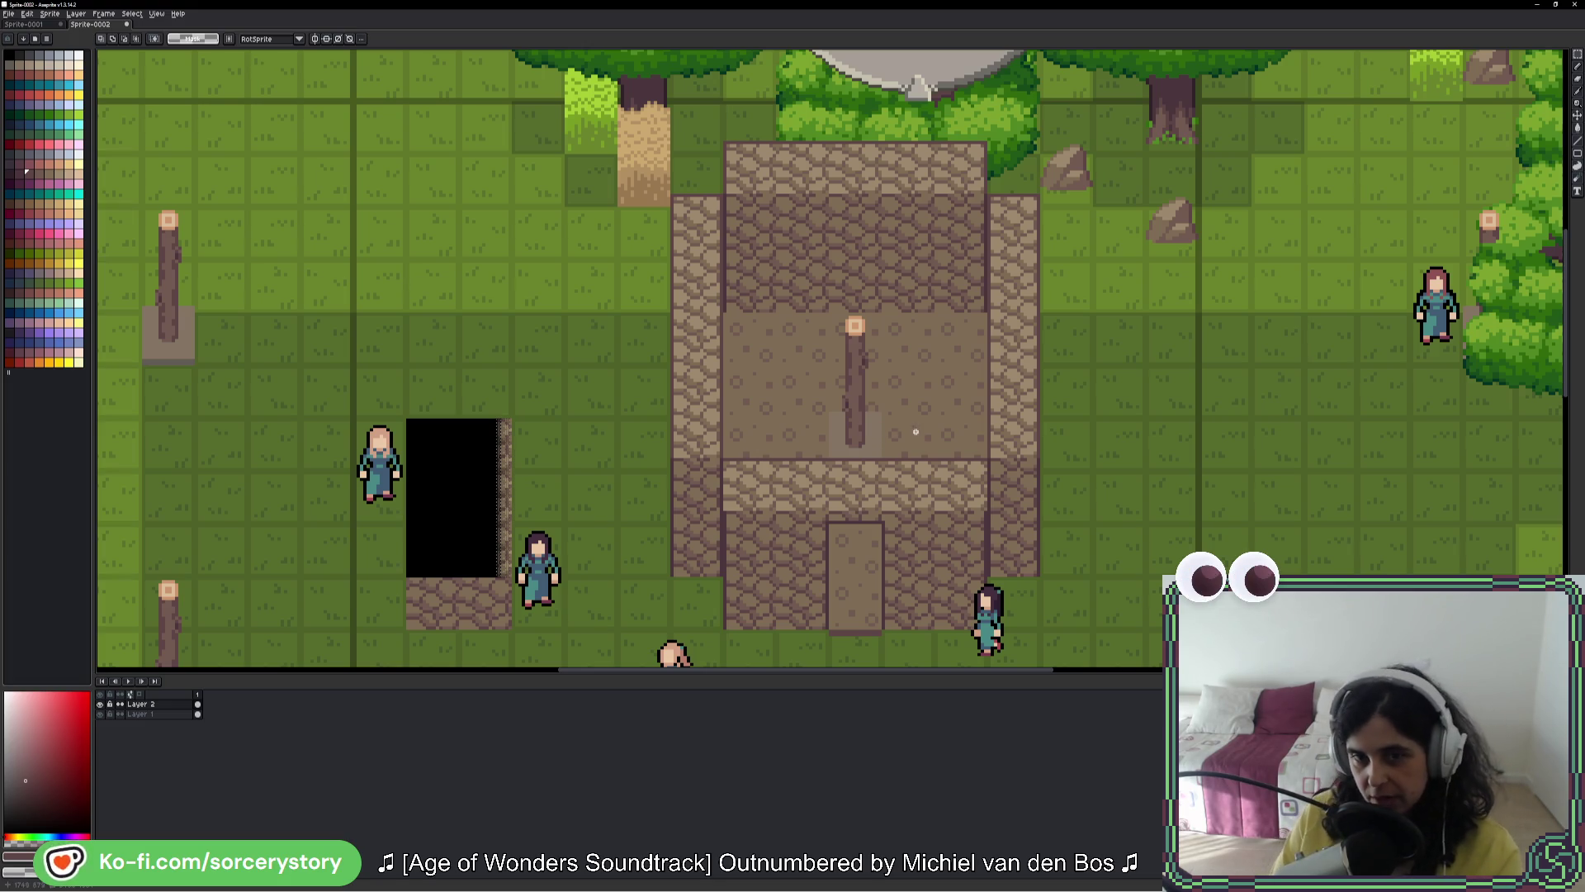
Step: Pencil a dark line along the cobblestone band, then undo it
scroll(915, 432, "down", 3)
scroll(1062, 408, "up", 1)
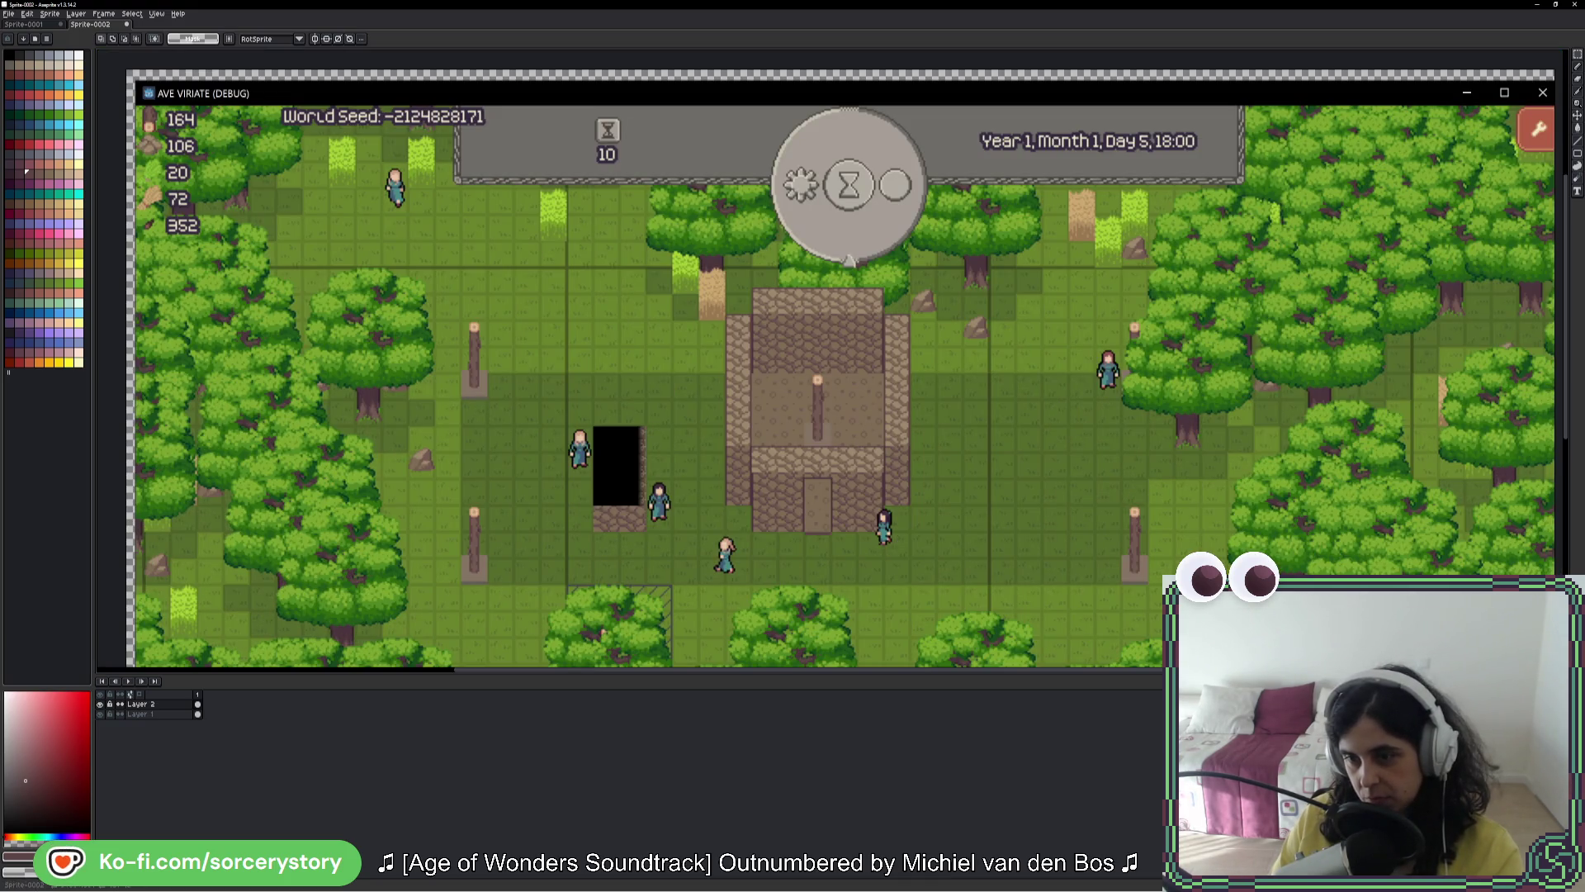
scroll(857, 448, "up", 1)
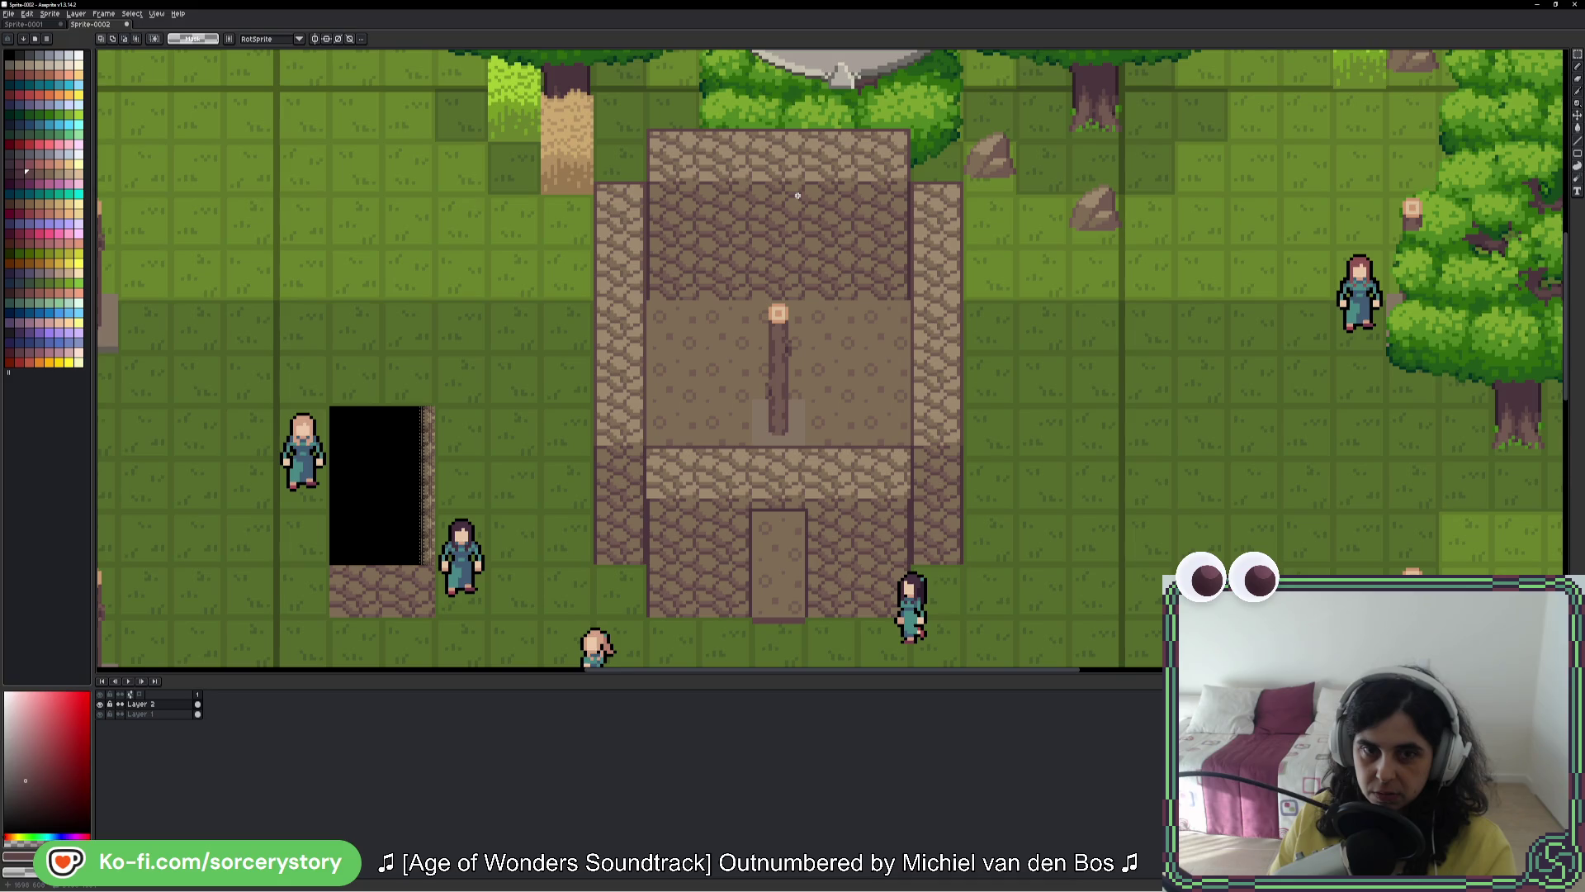
key("b")
scroll(685, 496, "up", 2)
mouse_move(602, 487)
left_mouse_down()
mouse_move(578, 483)
mouse_move(1536, 483)
left_mouse_up()
scroll(825, 363, "right", 3)
key("ctrl+z")
Step: Sample the light tan from the wall and draw a tan highlight line along the band
key("alt")
left_click(334, 440, "alt")
left_click_drag(305, 472, 1260, 467)
scroll(1260, 467, "down", 4)
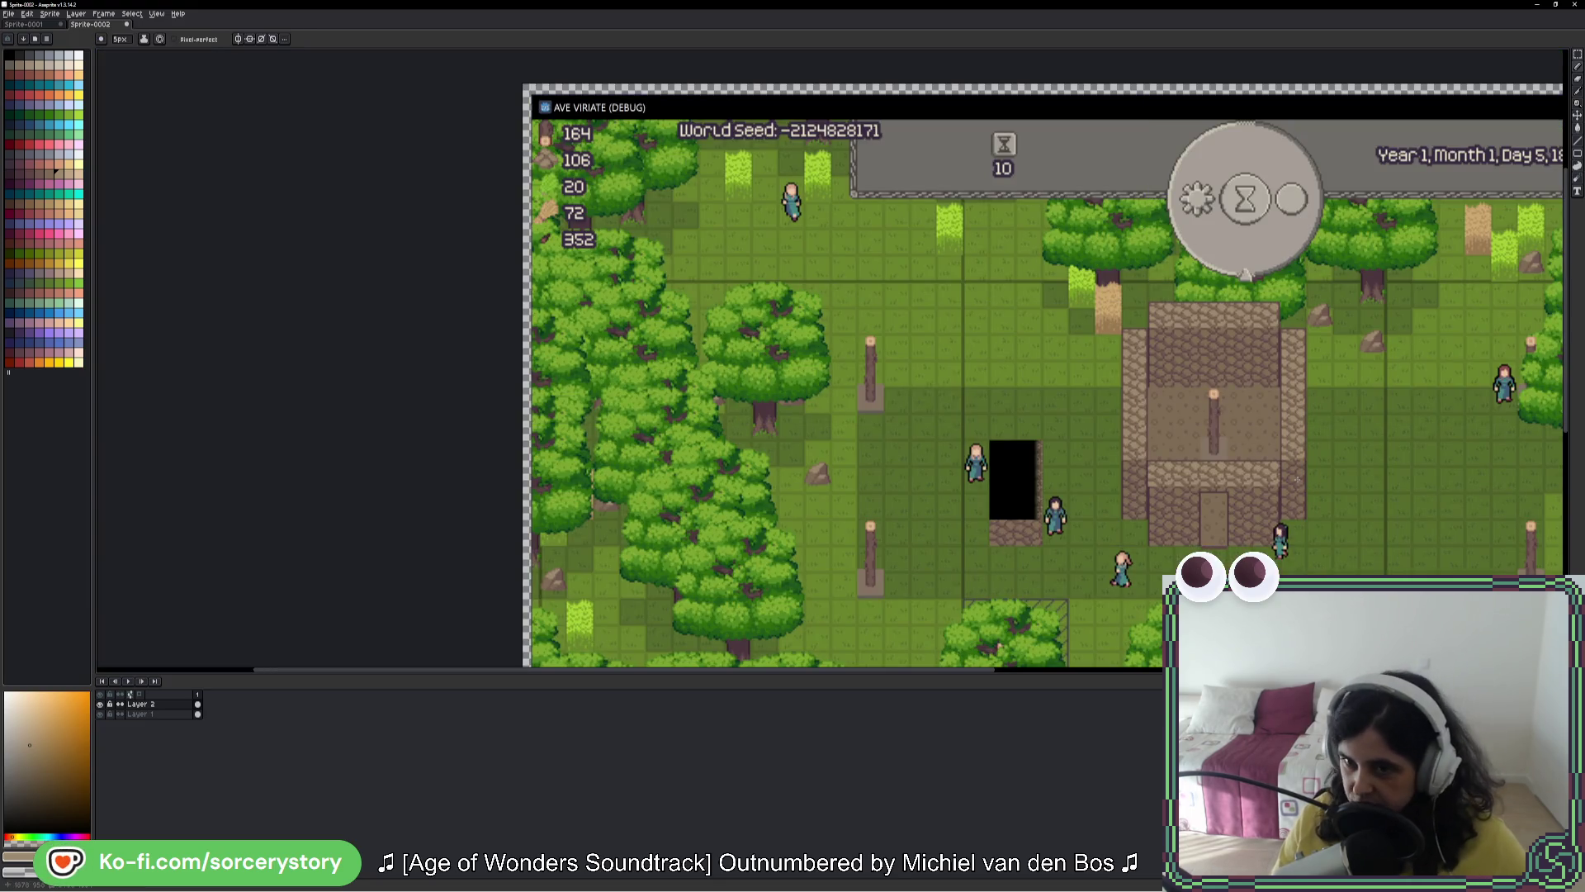
scroll(1219, 476, "up", 5)
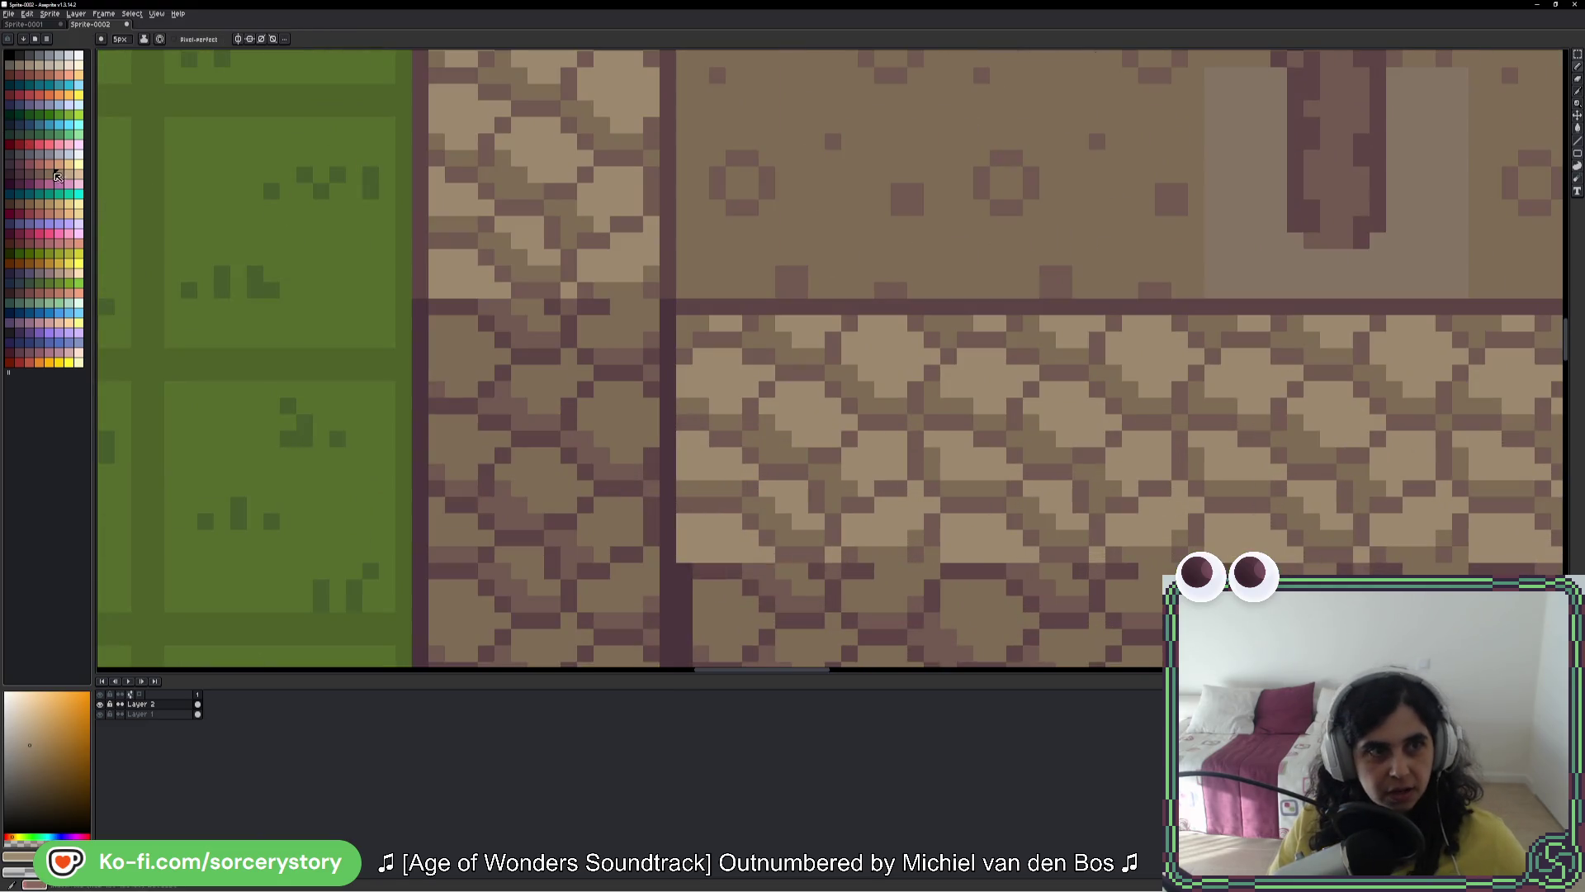
Step: Select a thin strip along the cobblestone band and bucket-fill it with light tan
scroll(1058, 478, "right", 5)
scroll(1296, 191, "down", 2)
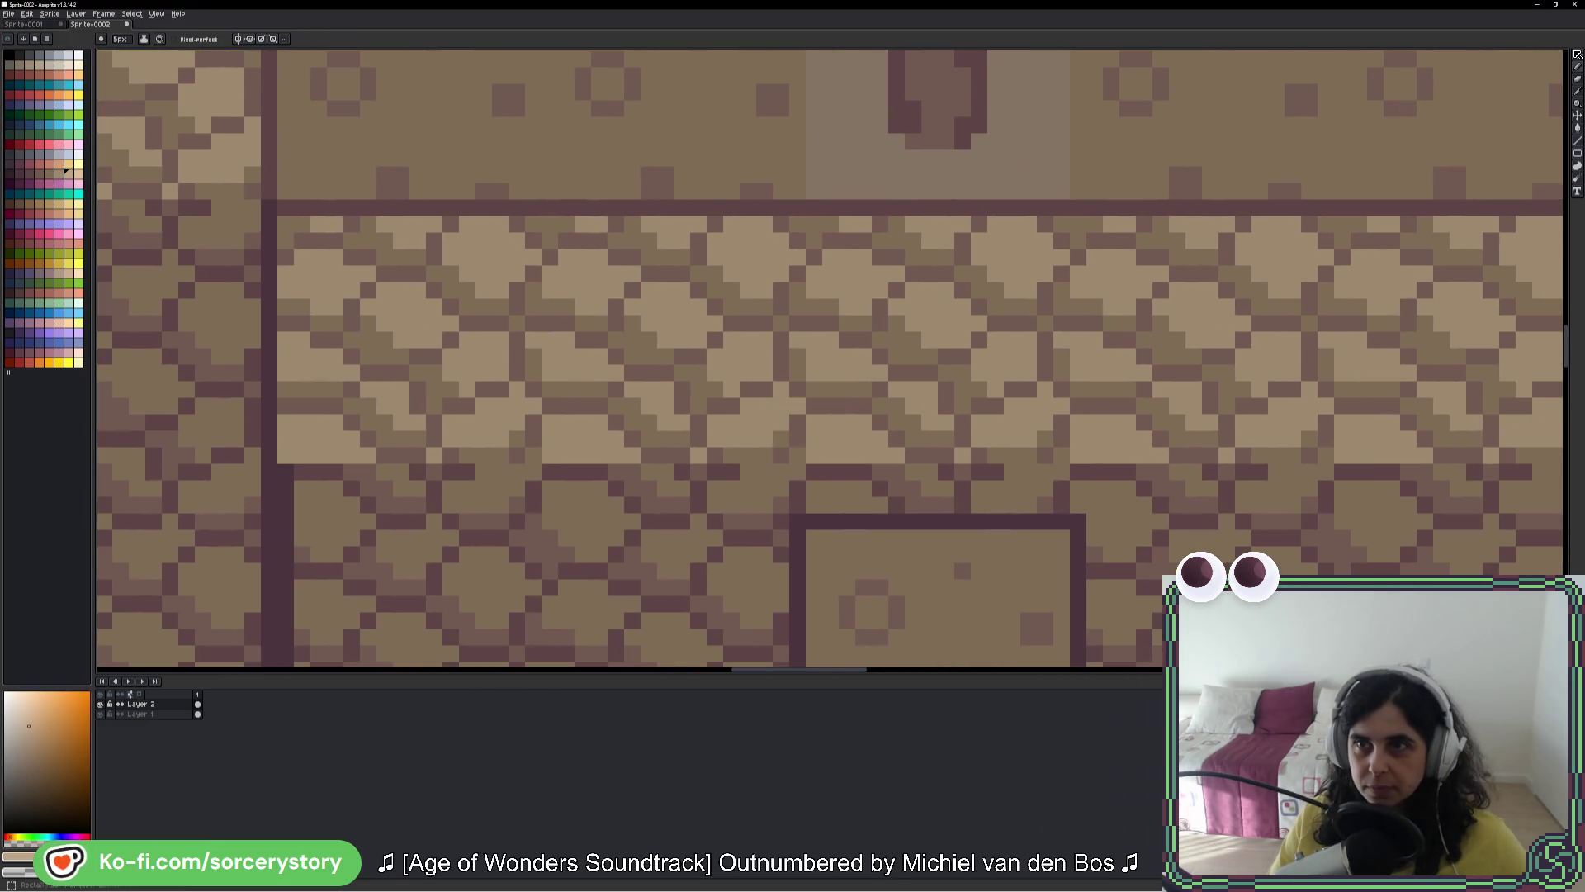
key("m")
scroll(343, 471, "up", 2)
mouse_move(252, 465)
left_mouse_down()
mouse_move(1514, 446)
mouse_move(821, 446)
mouse_move(836, 444)
left_mouse_up()
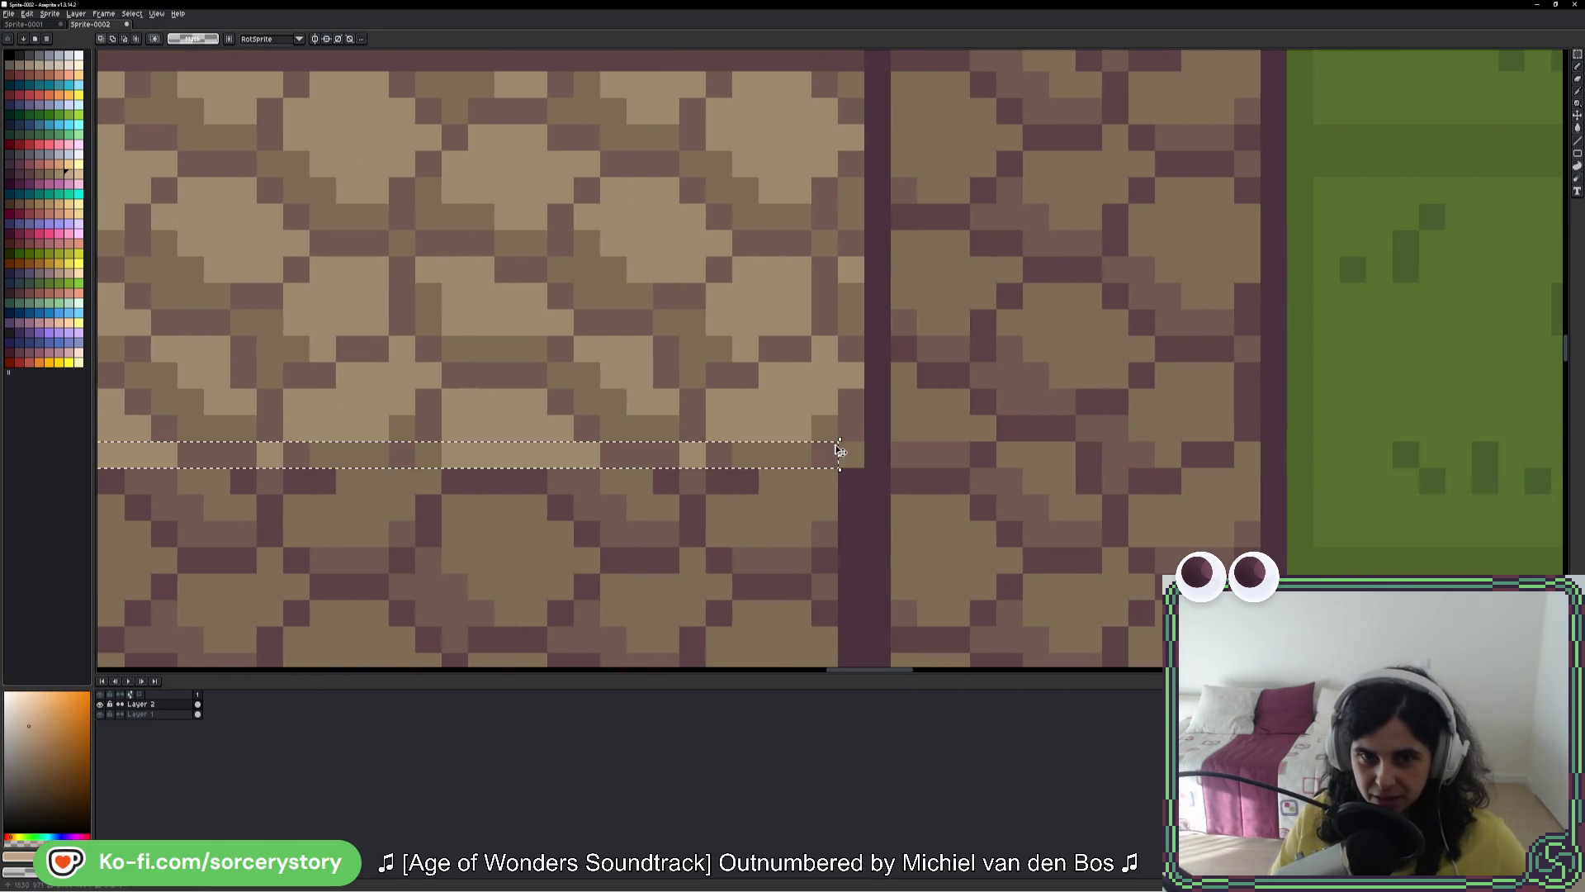
key("g")
left_click(756, 451)
scroll(756, 450, "down", 4)
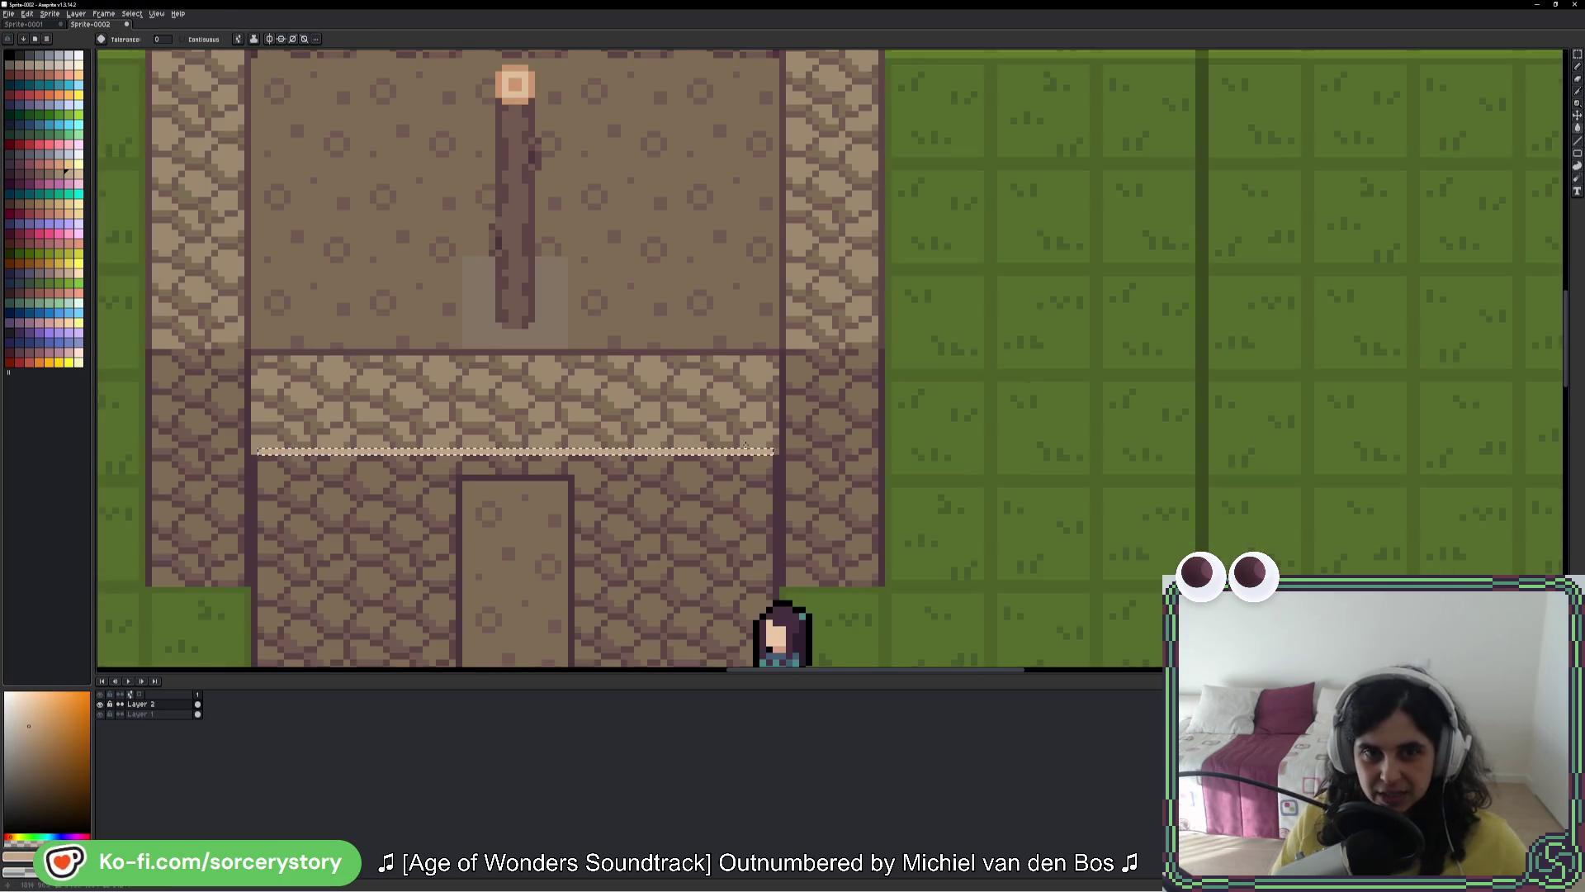
Step: Bring the running game window forward to compare against the mockup
key("alt+Tab")
key("alt+Tab")
scroll(845, 524, "up", 2)
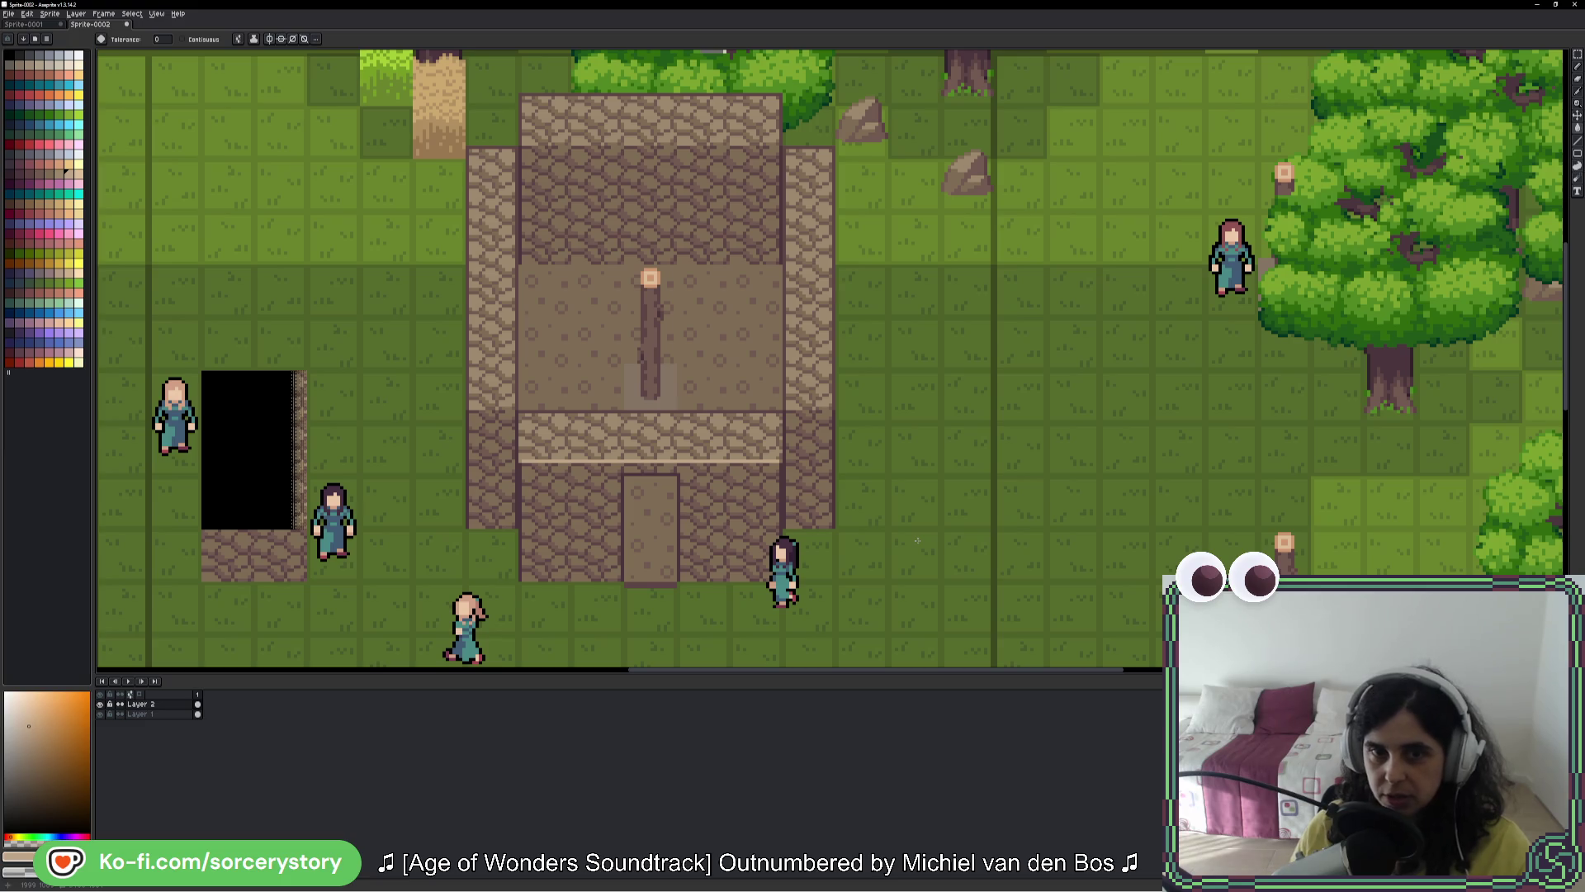
scroll(917, 541, "down", 4)
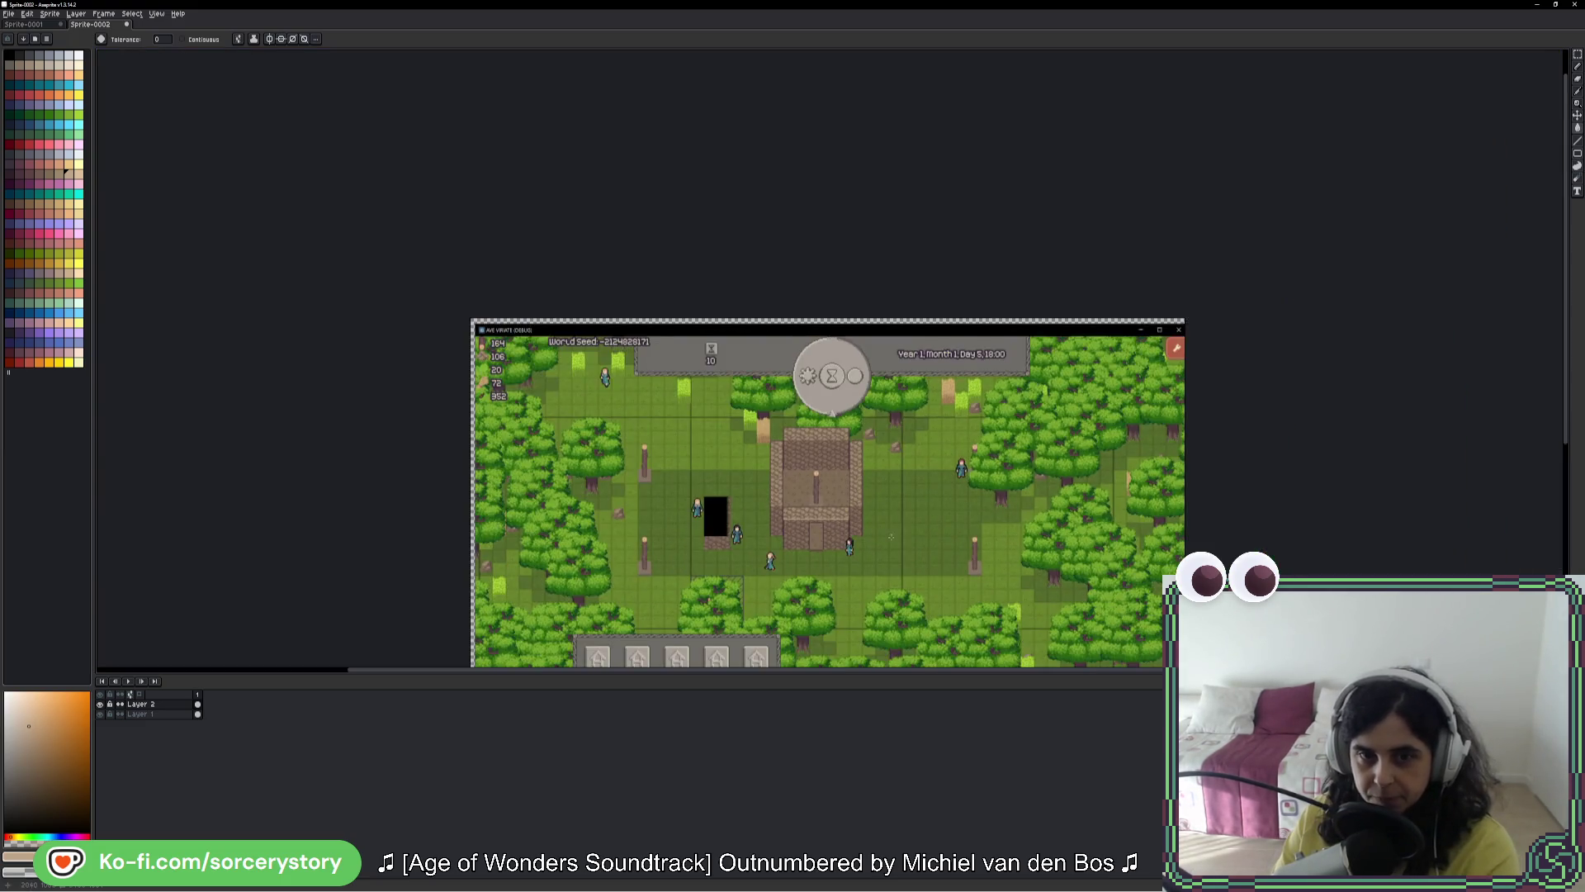
Step: Shift the Aseprite canvas view over the pasted game screenshot
scroll(736, 360, "up", 1)
mouse_move(735, 360)
left_mouse_down()
mouse_move(722, 352)
mouse_move(838, 464)
left_mouse_up()
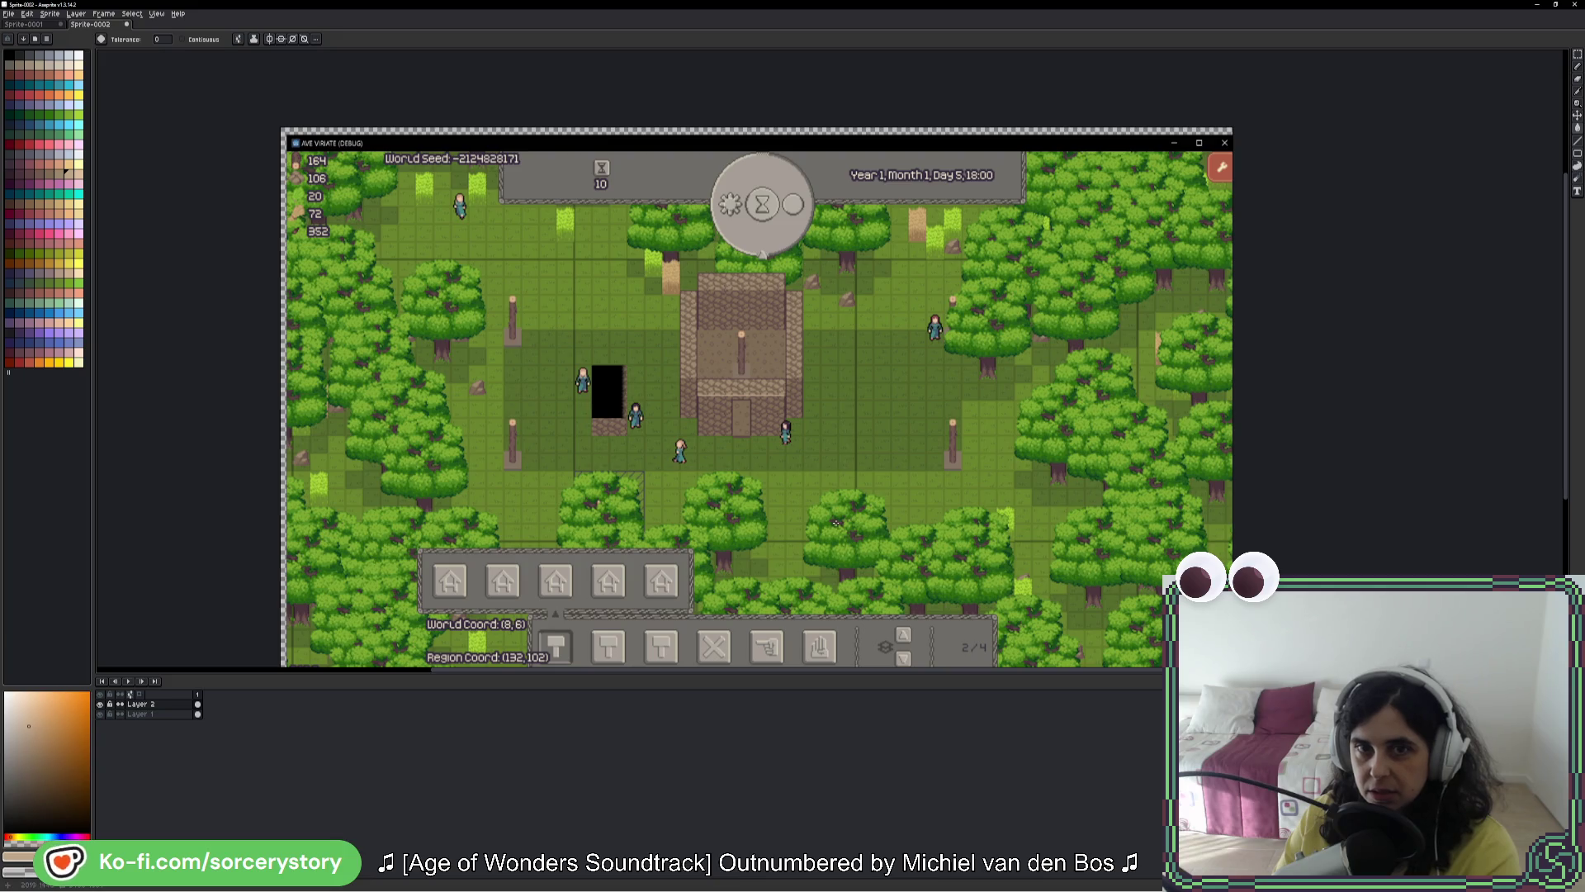
left_click_drag(646, 397, 682, 436)
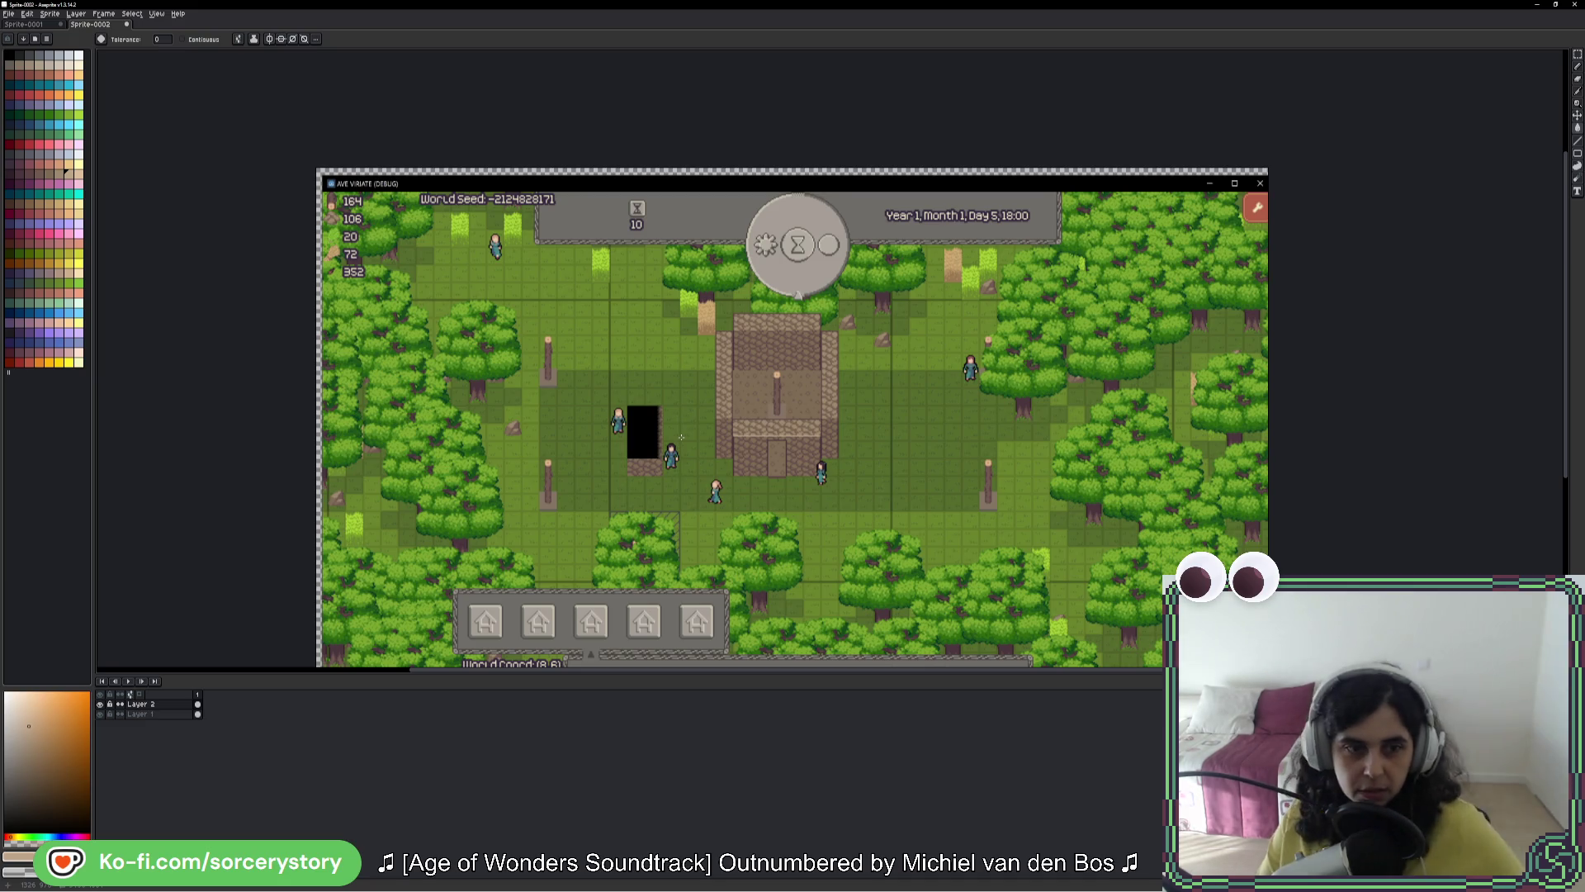
key("i")
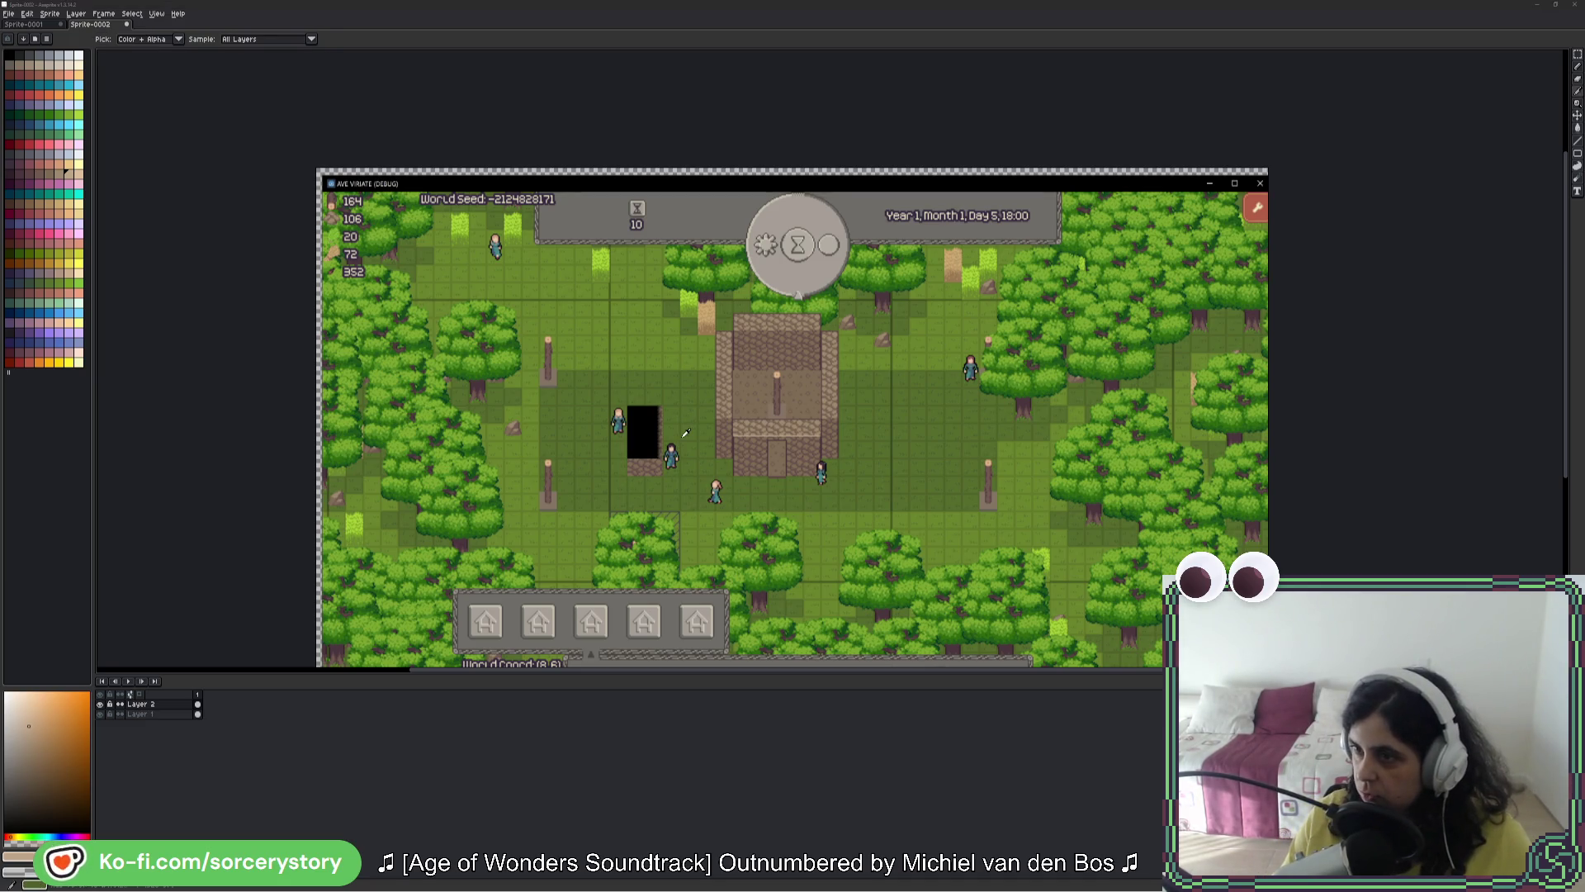
Step: In the live game, move the camera across the map
key("alt+Tab")
key("d")
key("s")
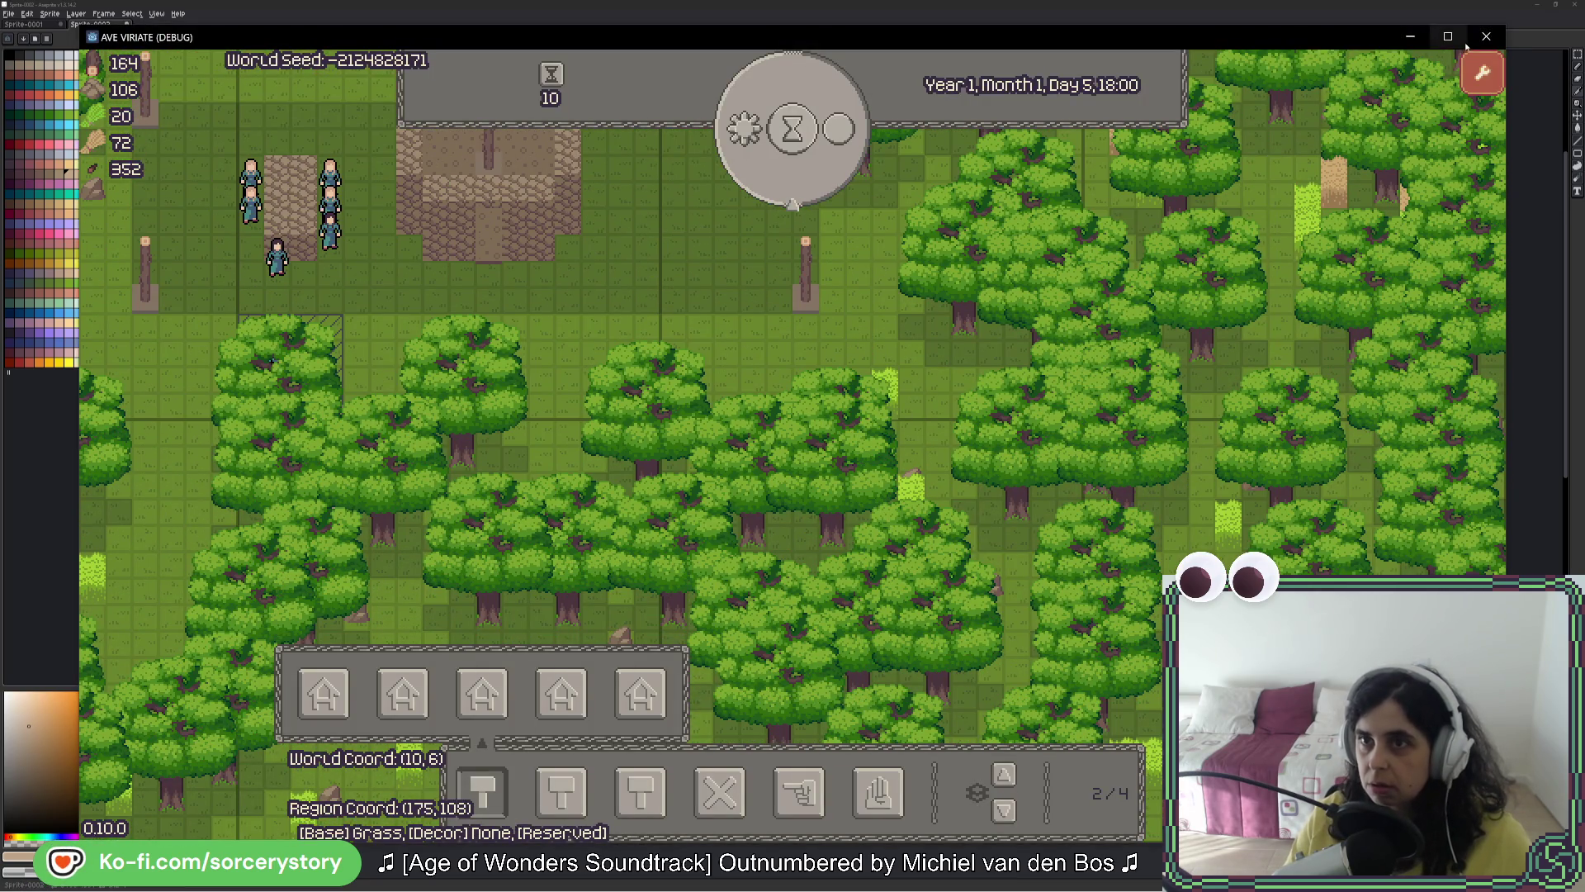
Step: Close the game window and launch a fresh debug run from Godot
left_click(1486, 38)
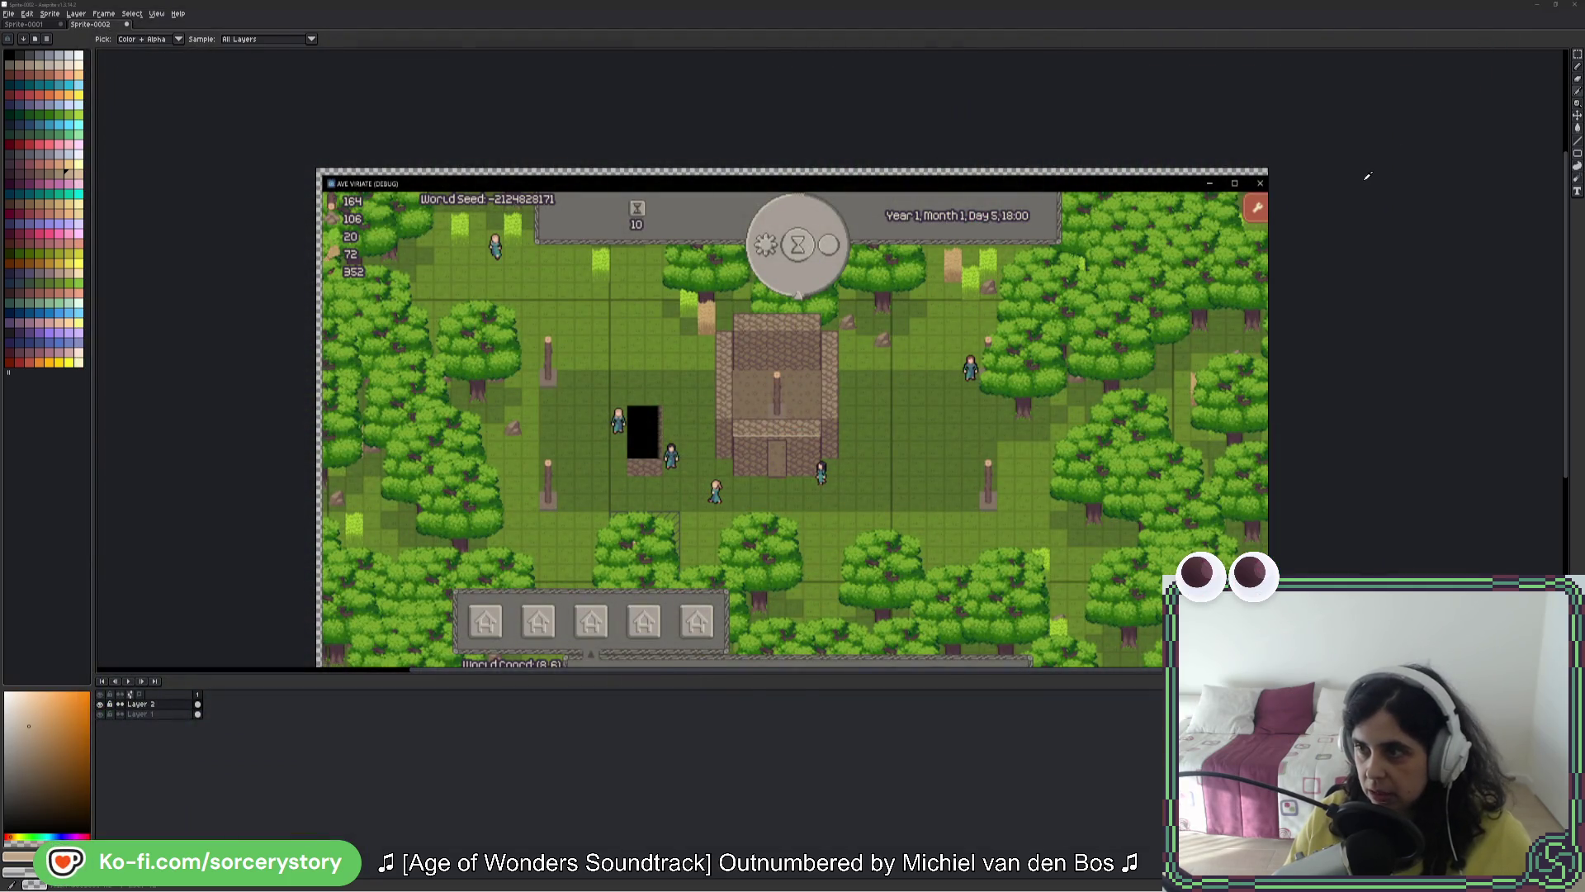
key("alt+Tab")
left_click(1301, 37)
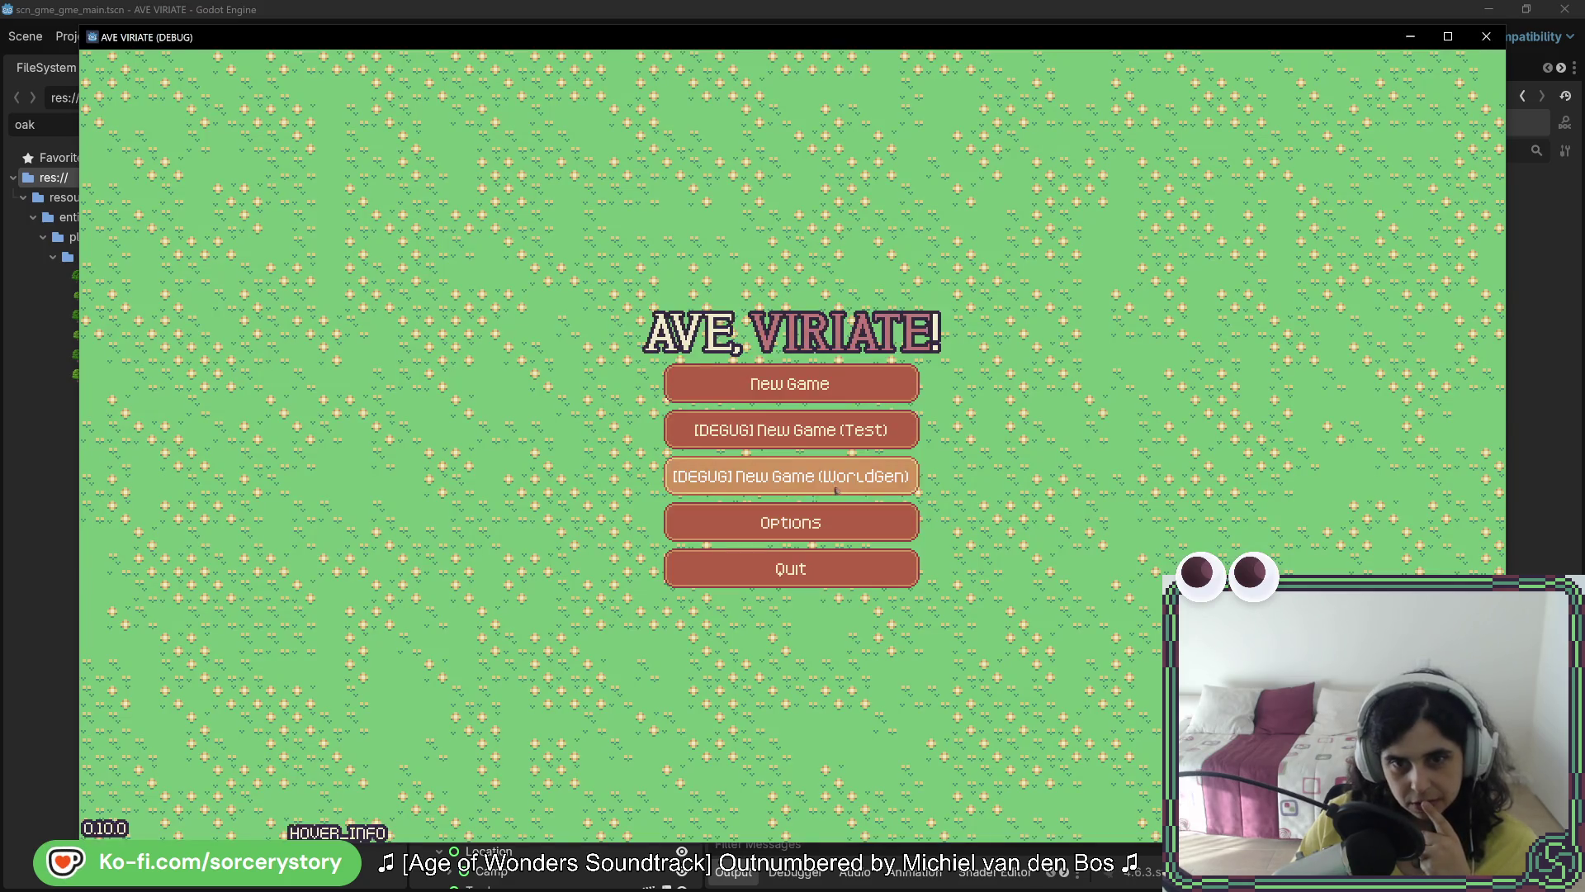
Step: Reroll the world seed on the debug screen until -192273222, then pan the map
left_click(837, 487)
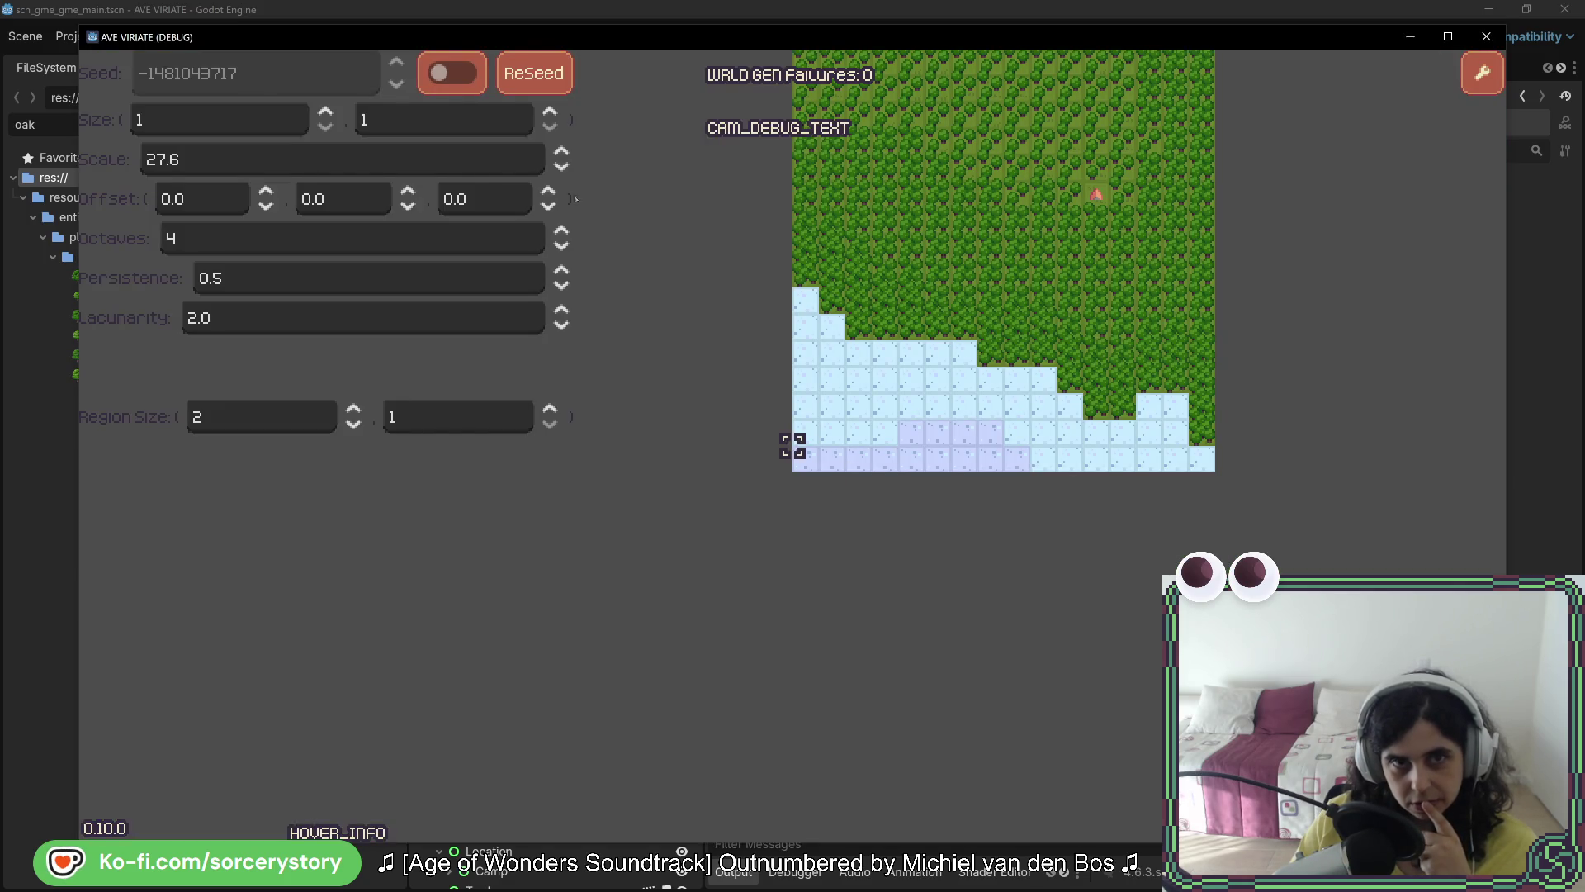
left_click(531, 75)
left_click(531, 76)
left_click(530, 83)
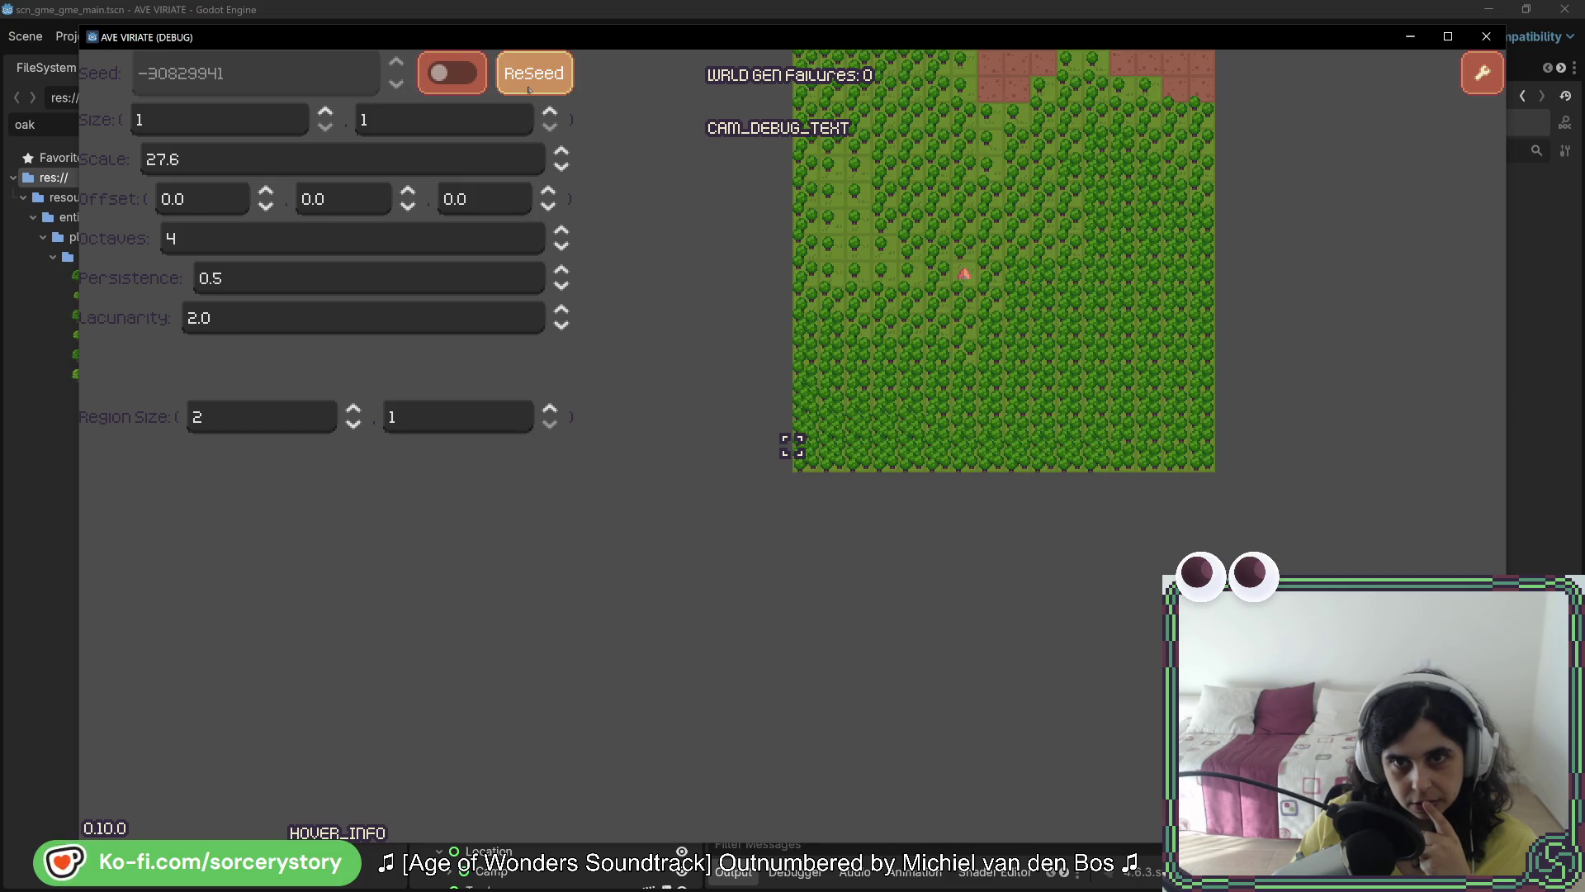
left_click(529, 82)
left_click(529, 83)
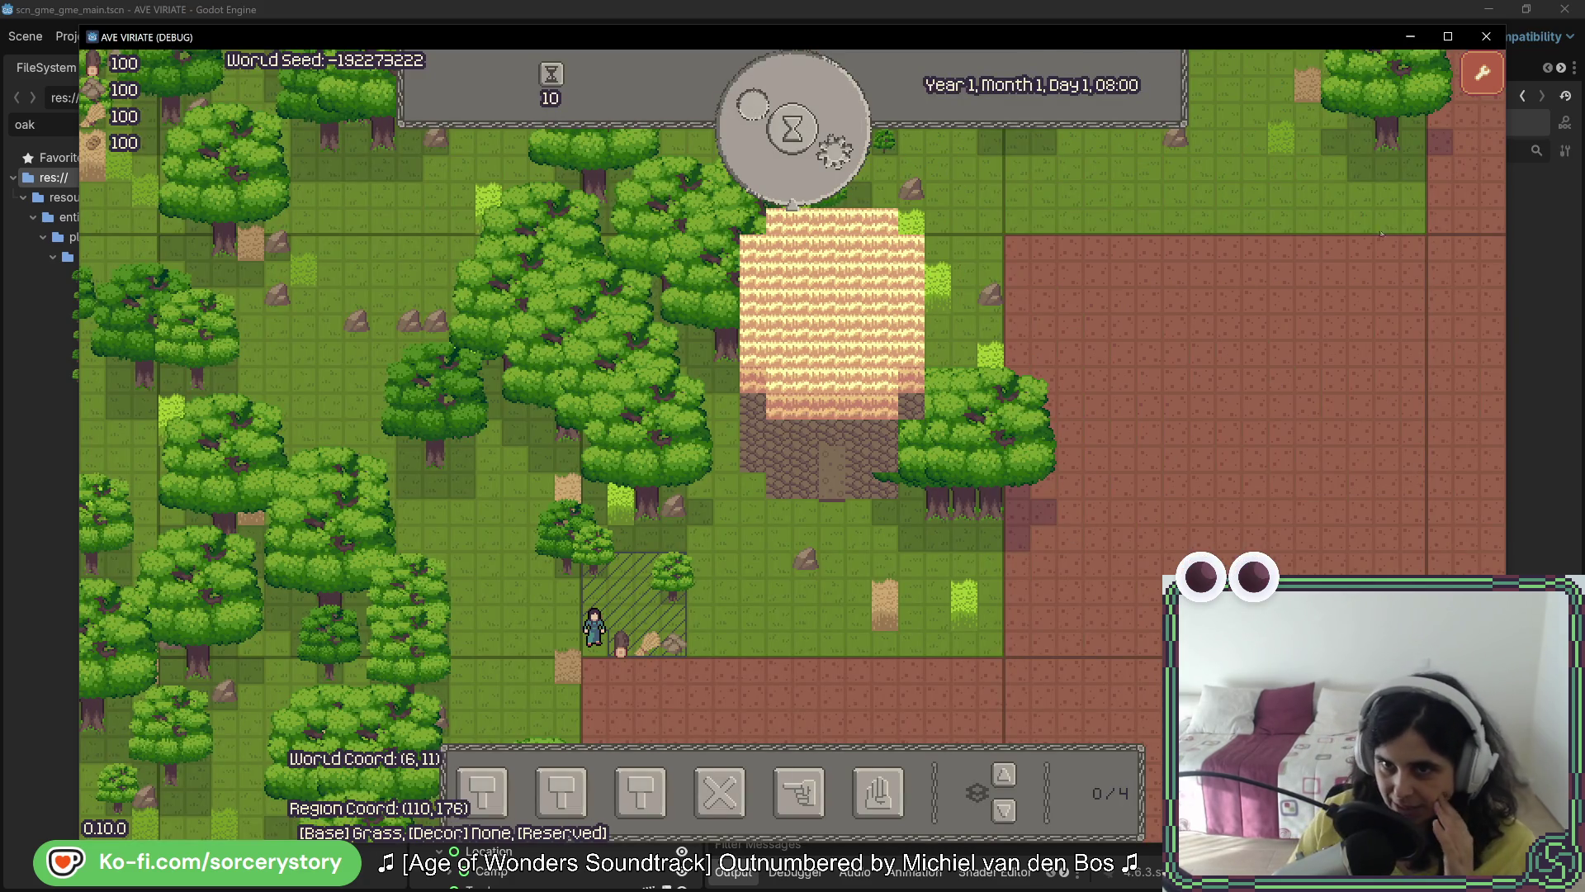
key("d")
key("d")
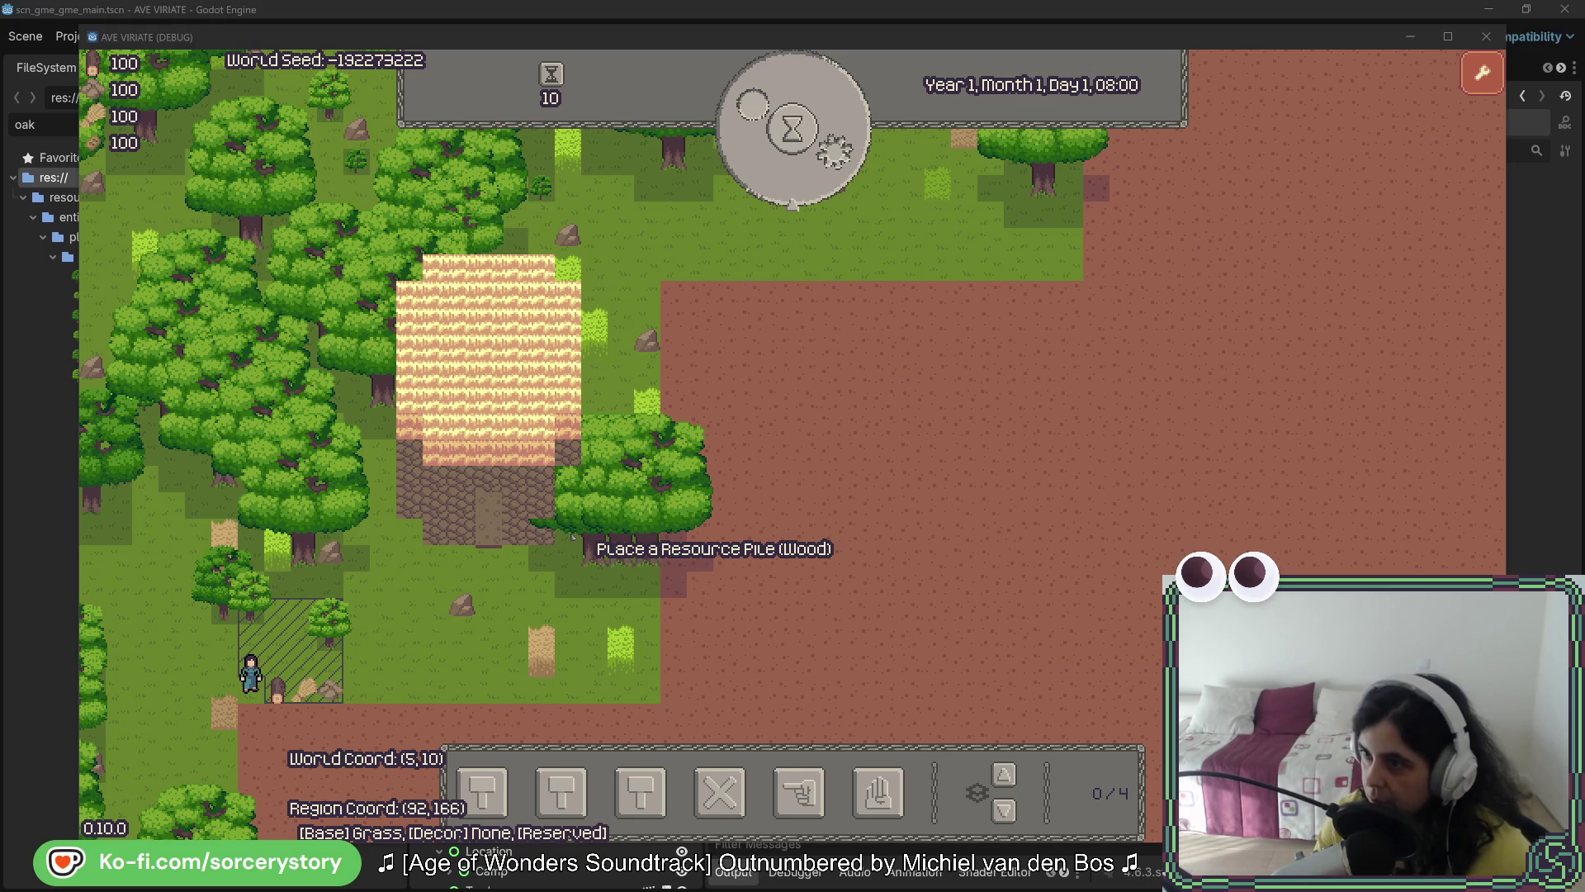
key("alt+Tab")
scroll(711, 342, "up", 3)
left_click_drag(711, 342, 770, 475)
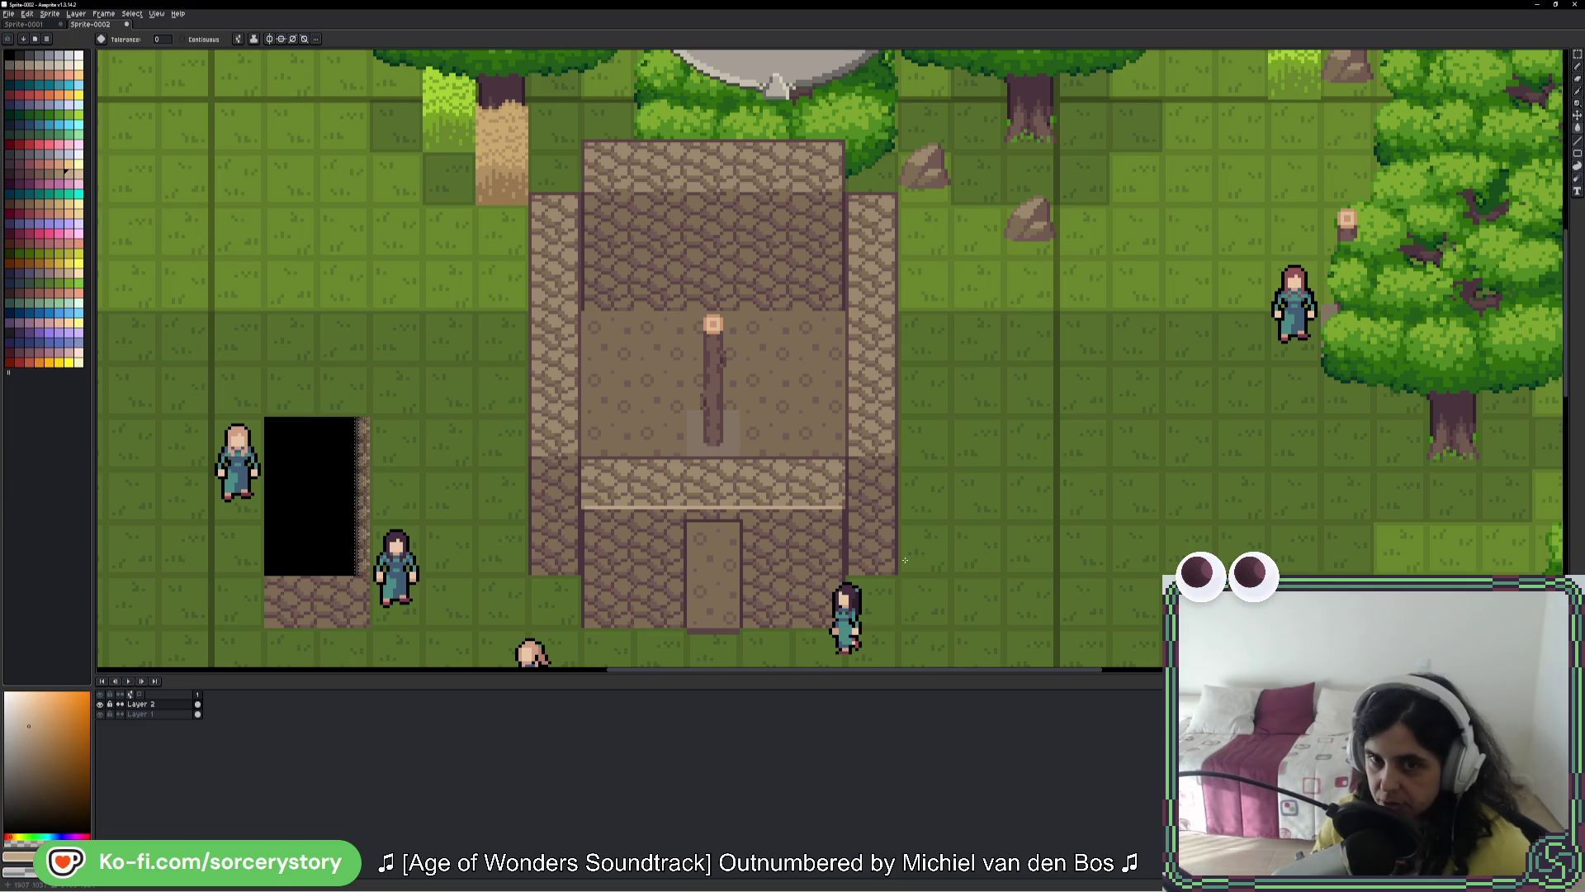
key("i")
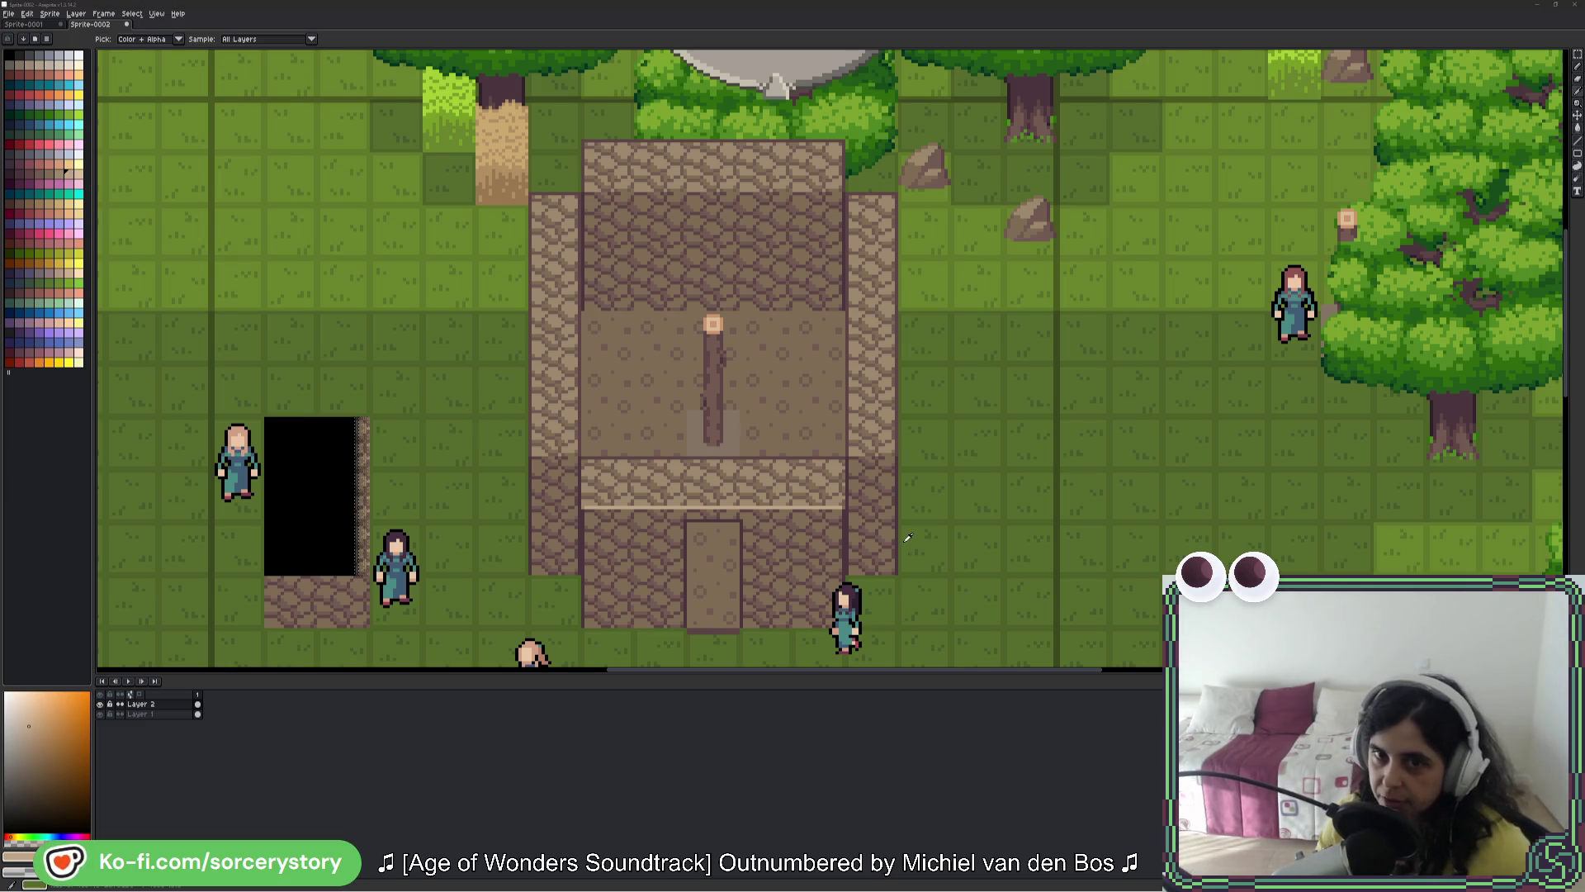
key("alt+Tab")
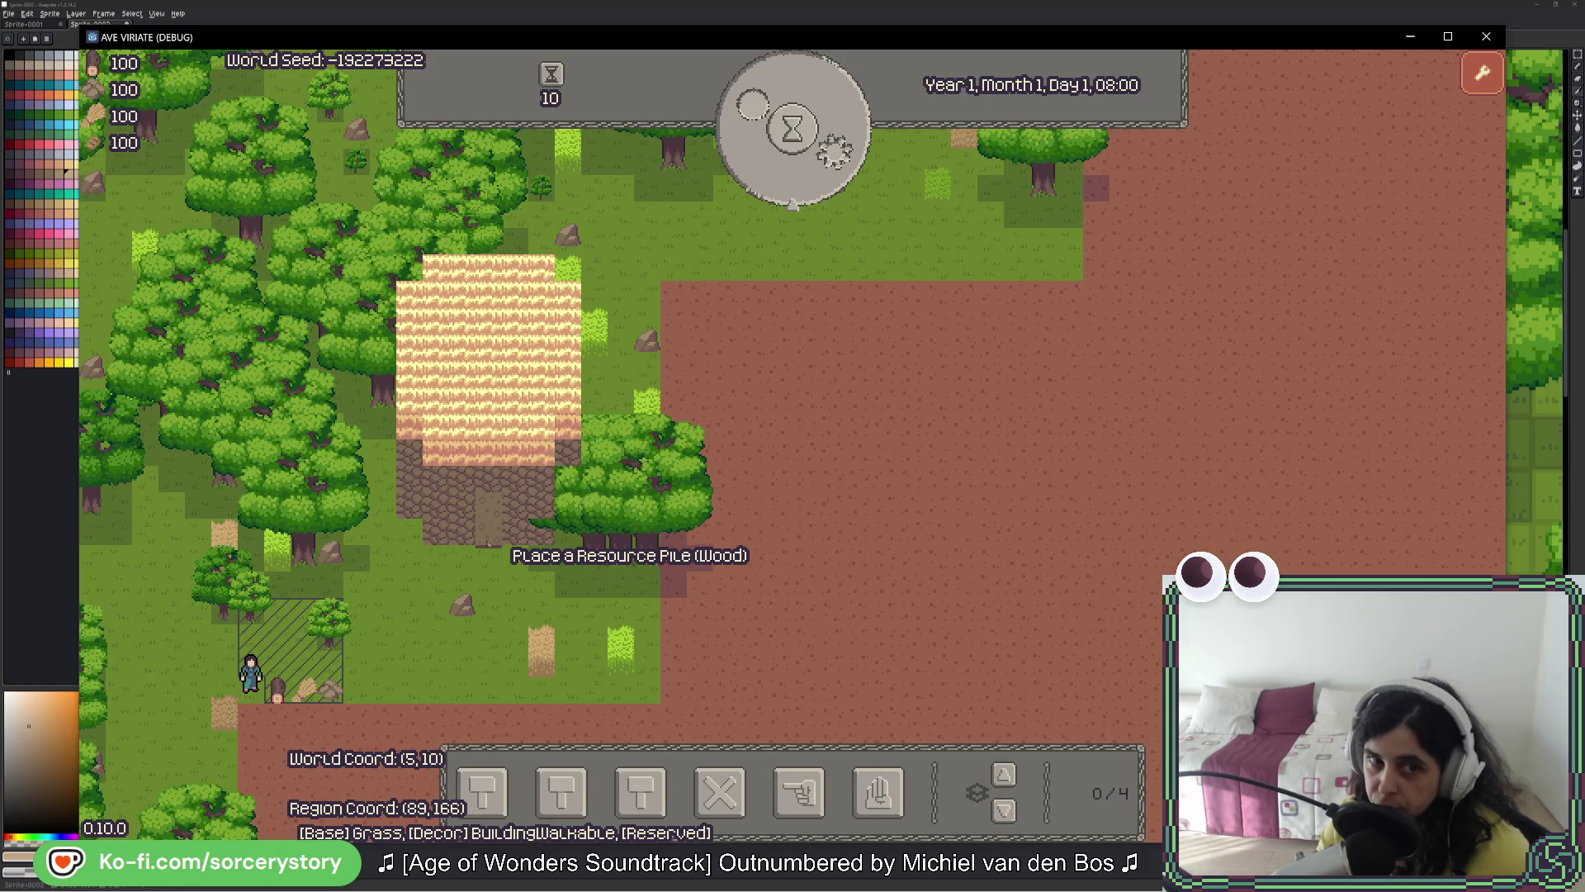
key("a")
key("w")
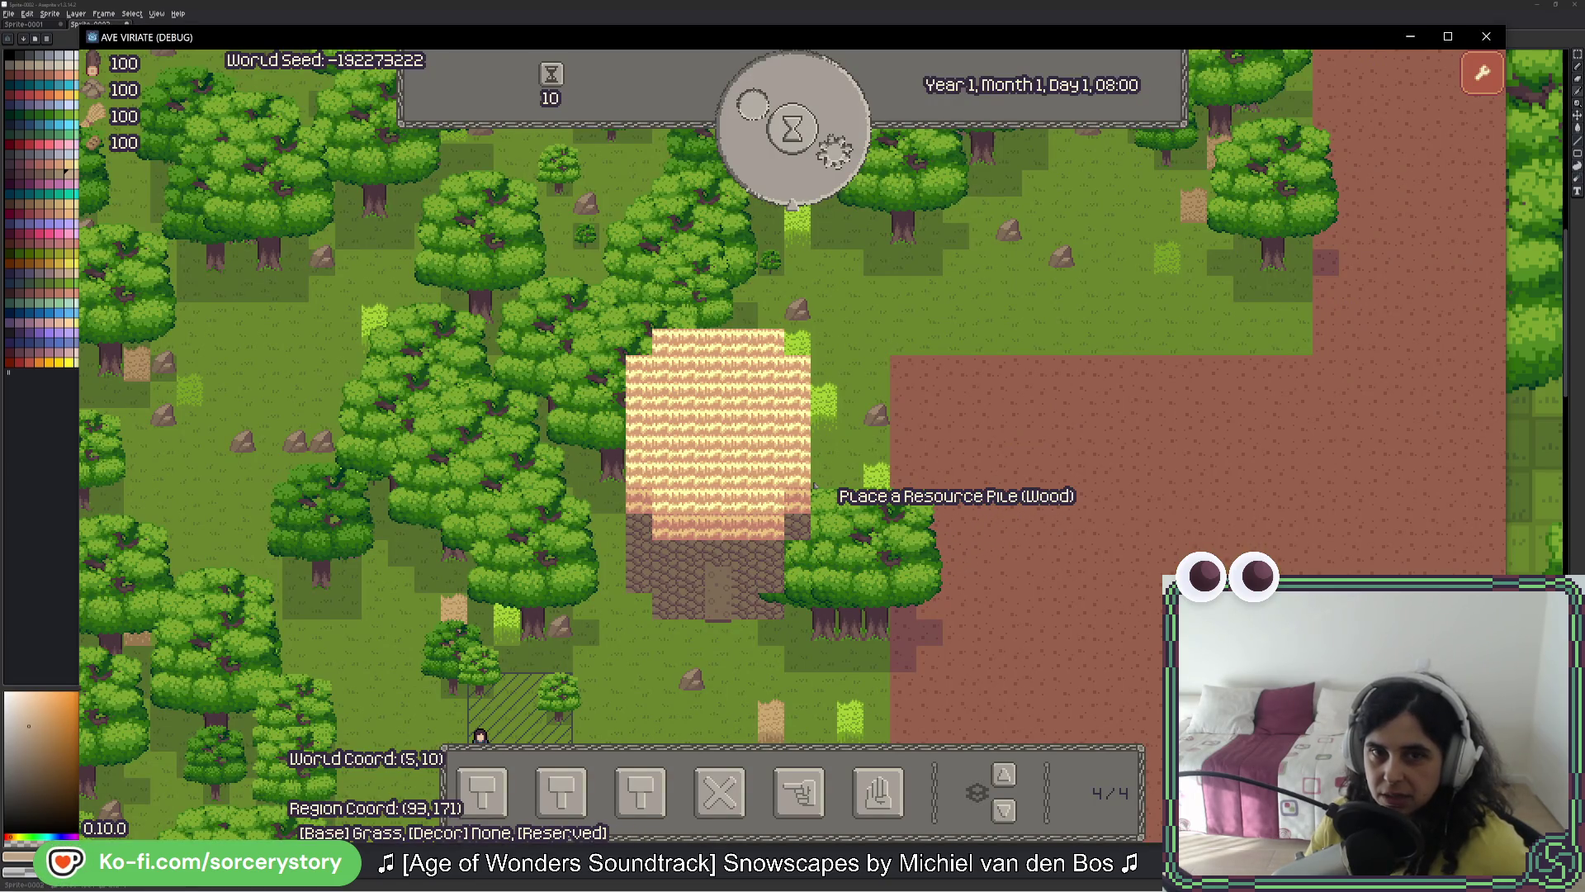
Step: Place a wood pile and mark out a building area north of the house
key("w")
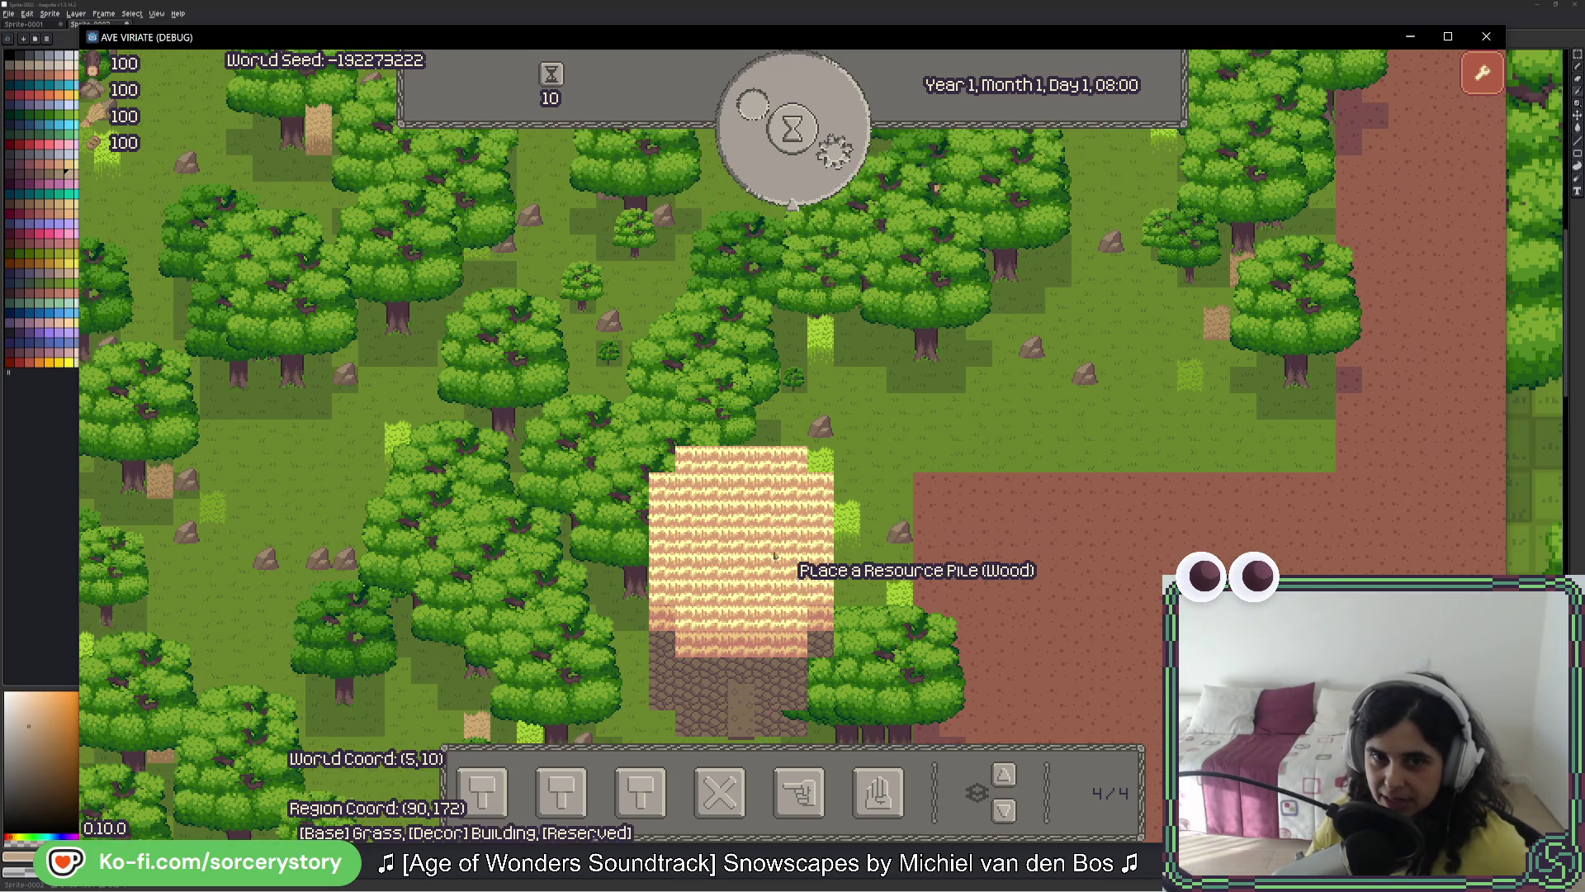
left_click(774, 555)
left_click(482, 790)
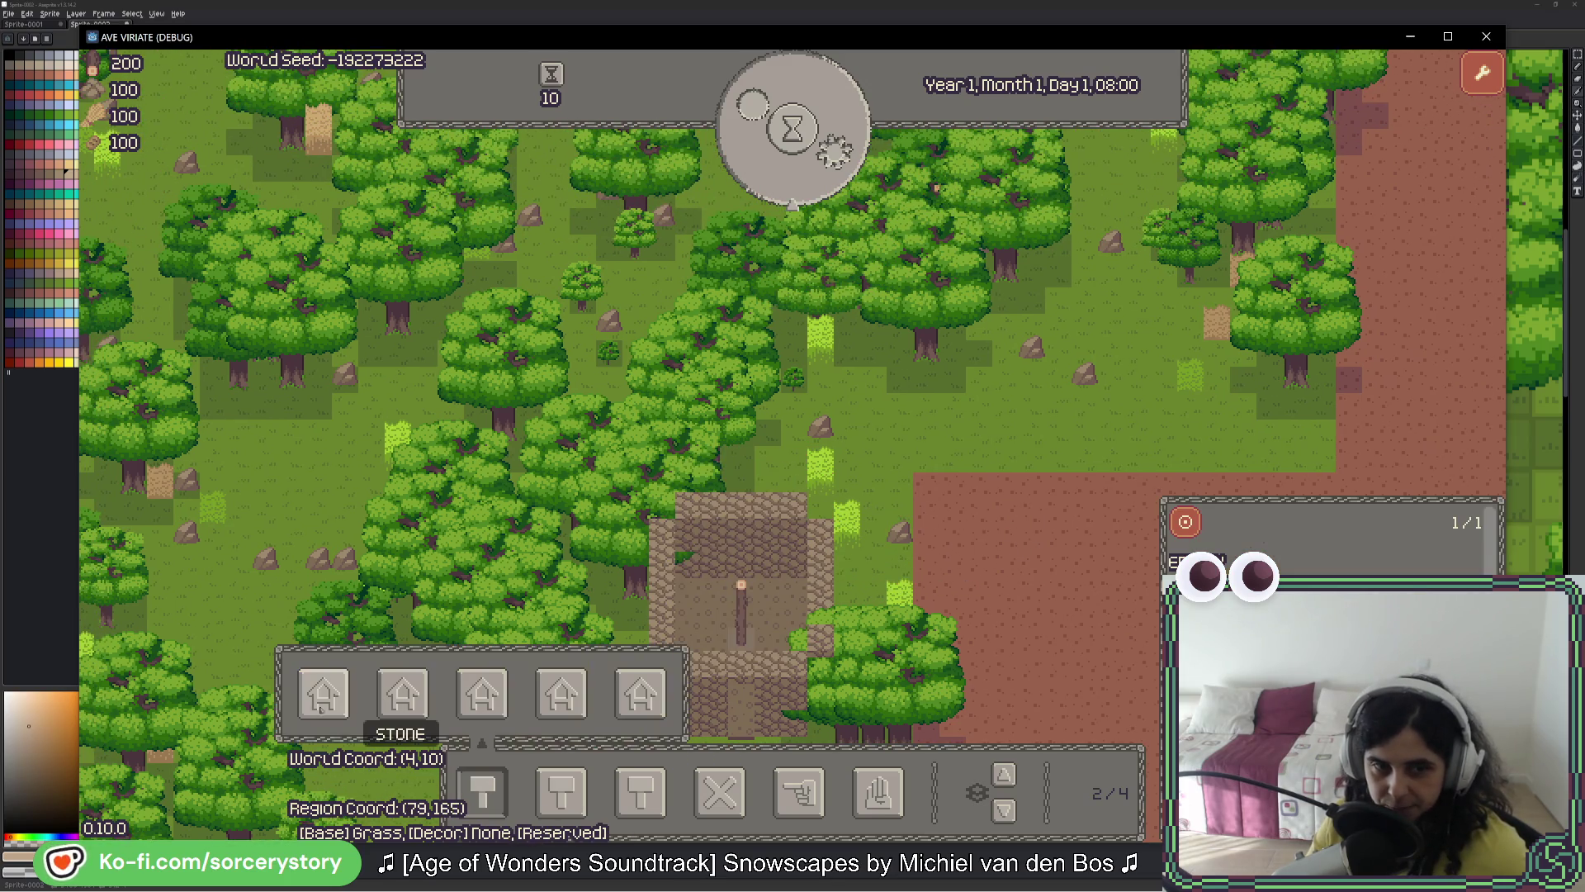
left_click(402, 694)
mouse_move(776, 469)
left_mouse_down()
mouse_move(715, 379)
mouse_move(768, 470)
left_mouse_up()
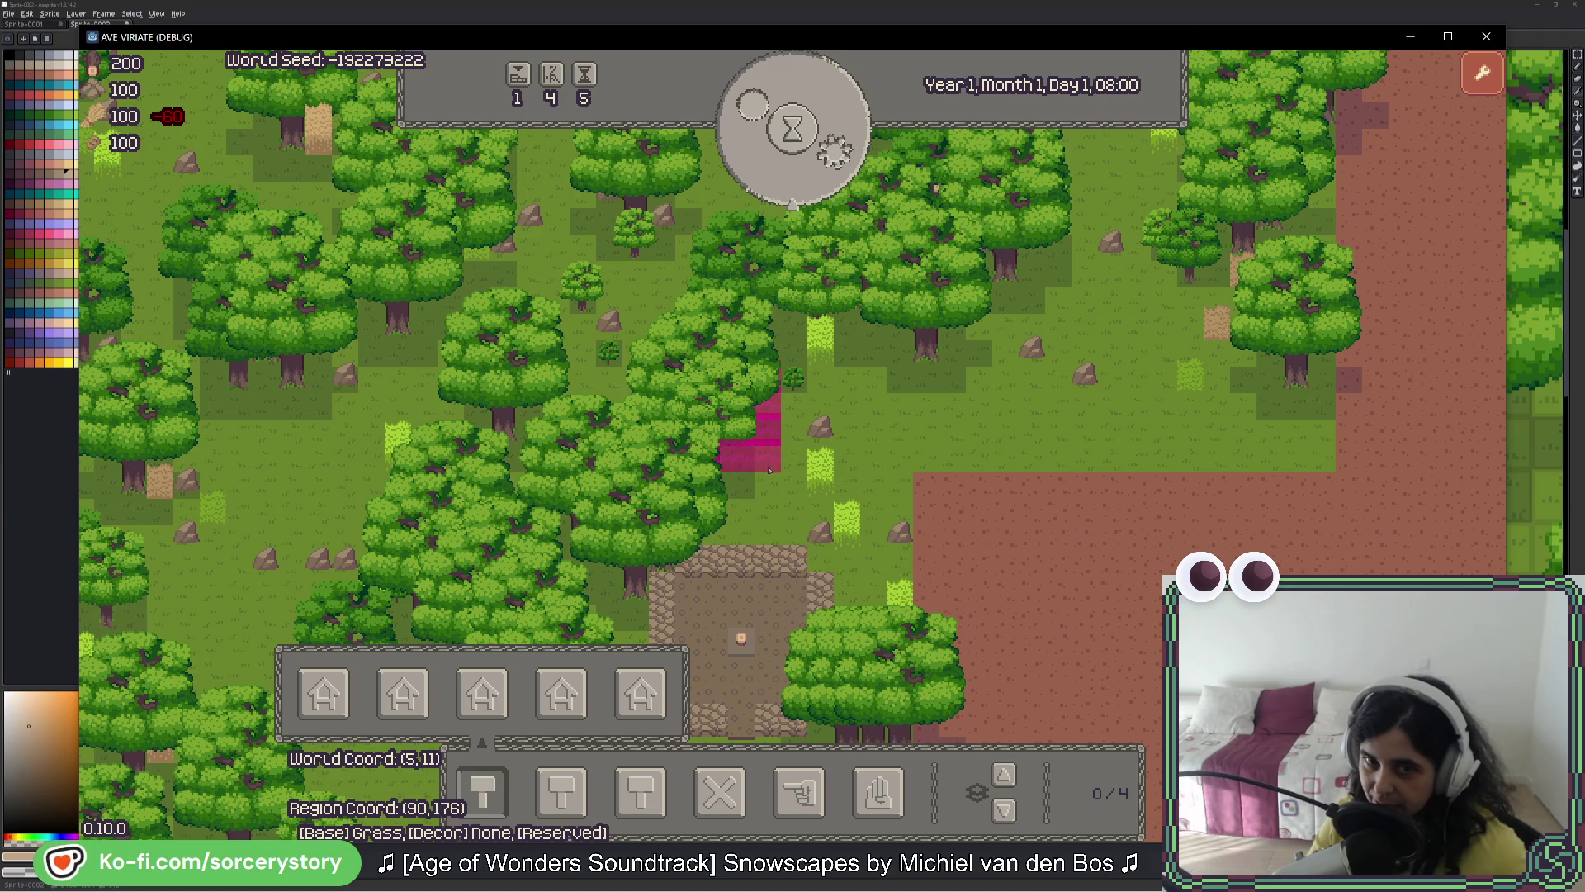
Step: Advance the game clock three hours to 11:00 and briefly inspect a villager
left_click(794, 163)
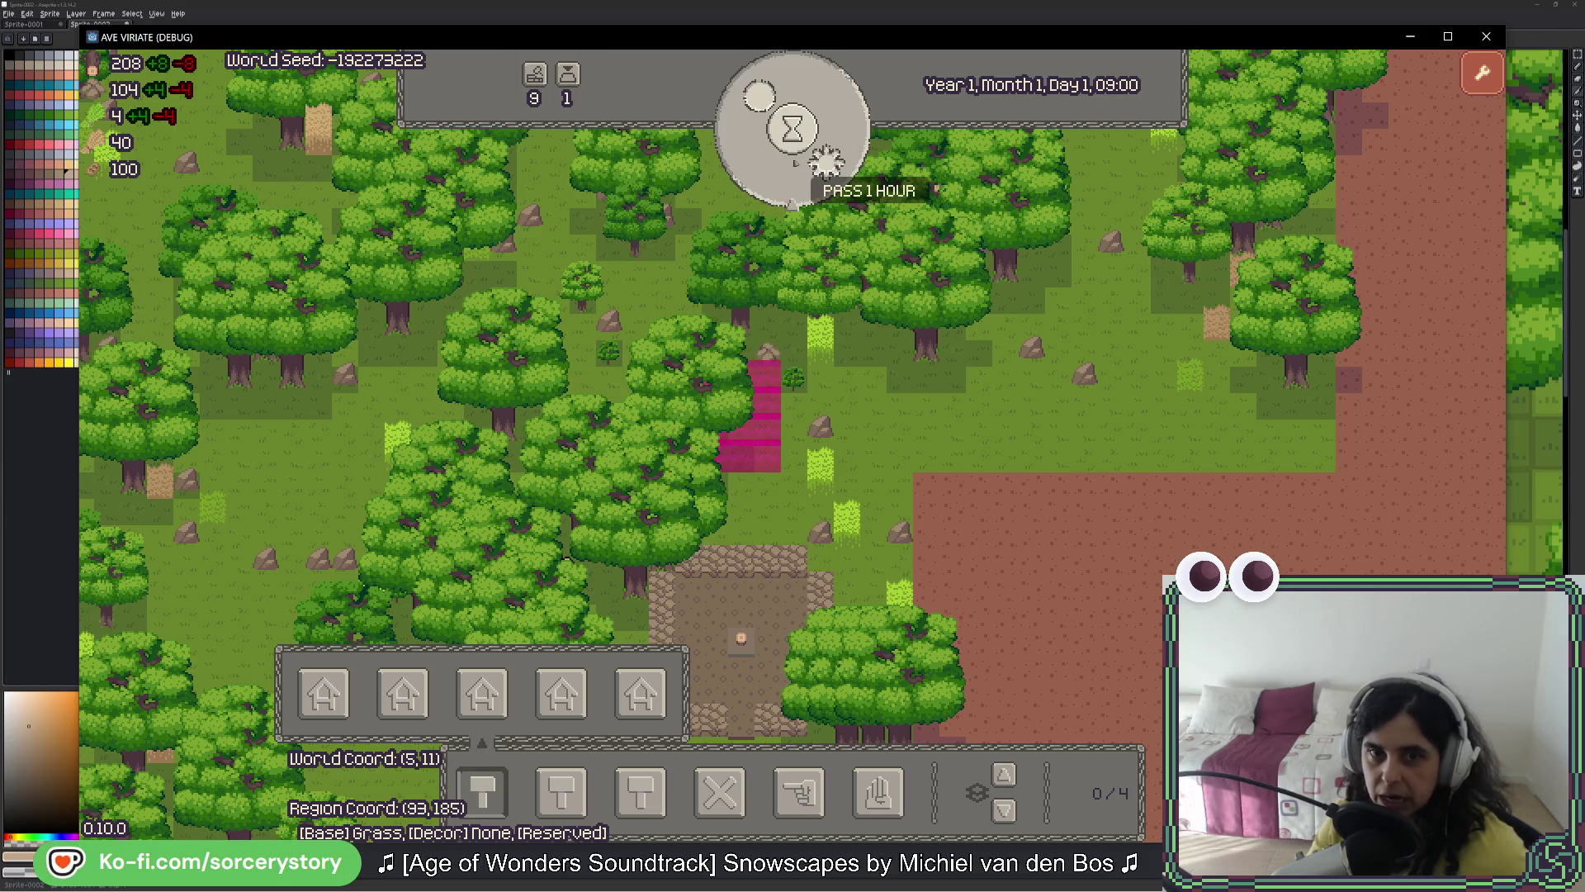
left_click(794, 163)
left_click(794, 163)
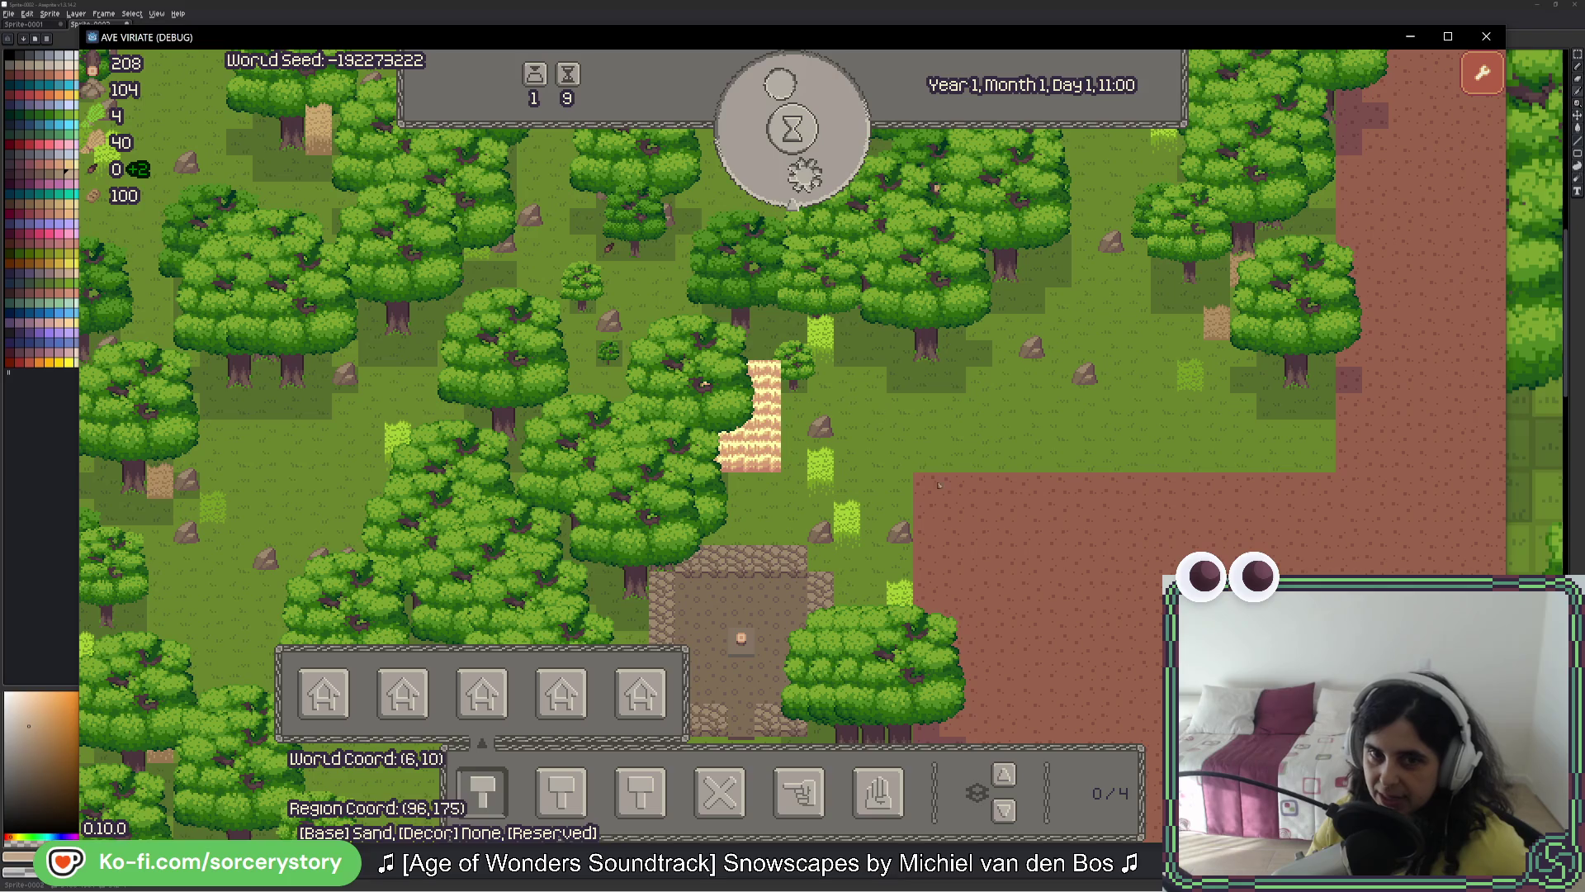
left_click(794, 446)
left_click(794, 449)
Step: Centre the house and remove the tree canopy covering the sand path
key("a")
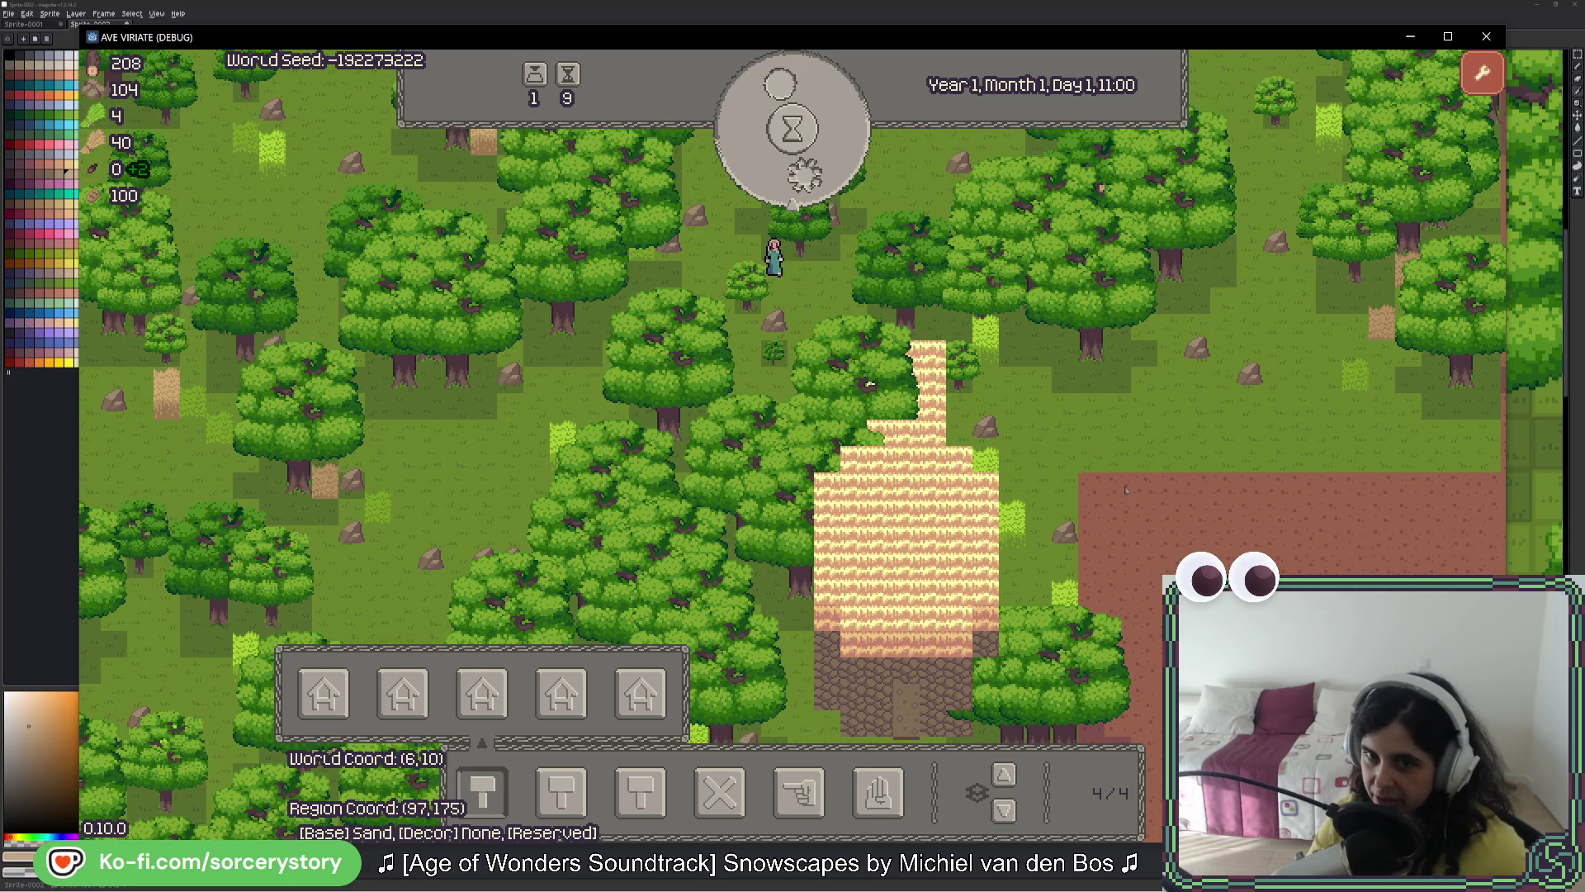
left_click_drag(934, 470, 743, 410)
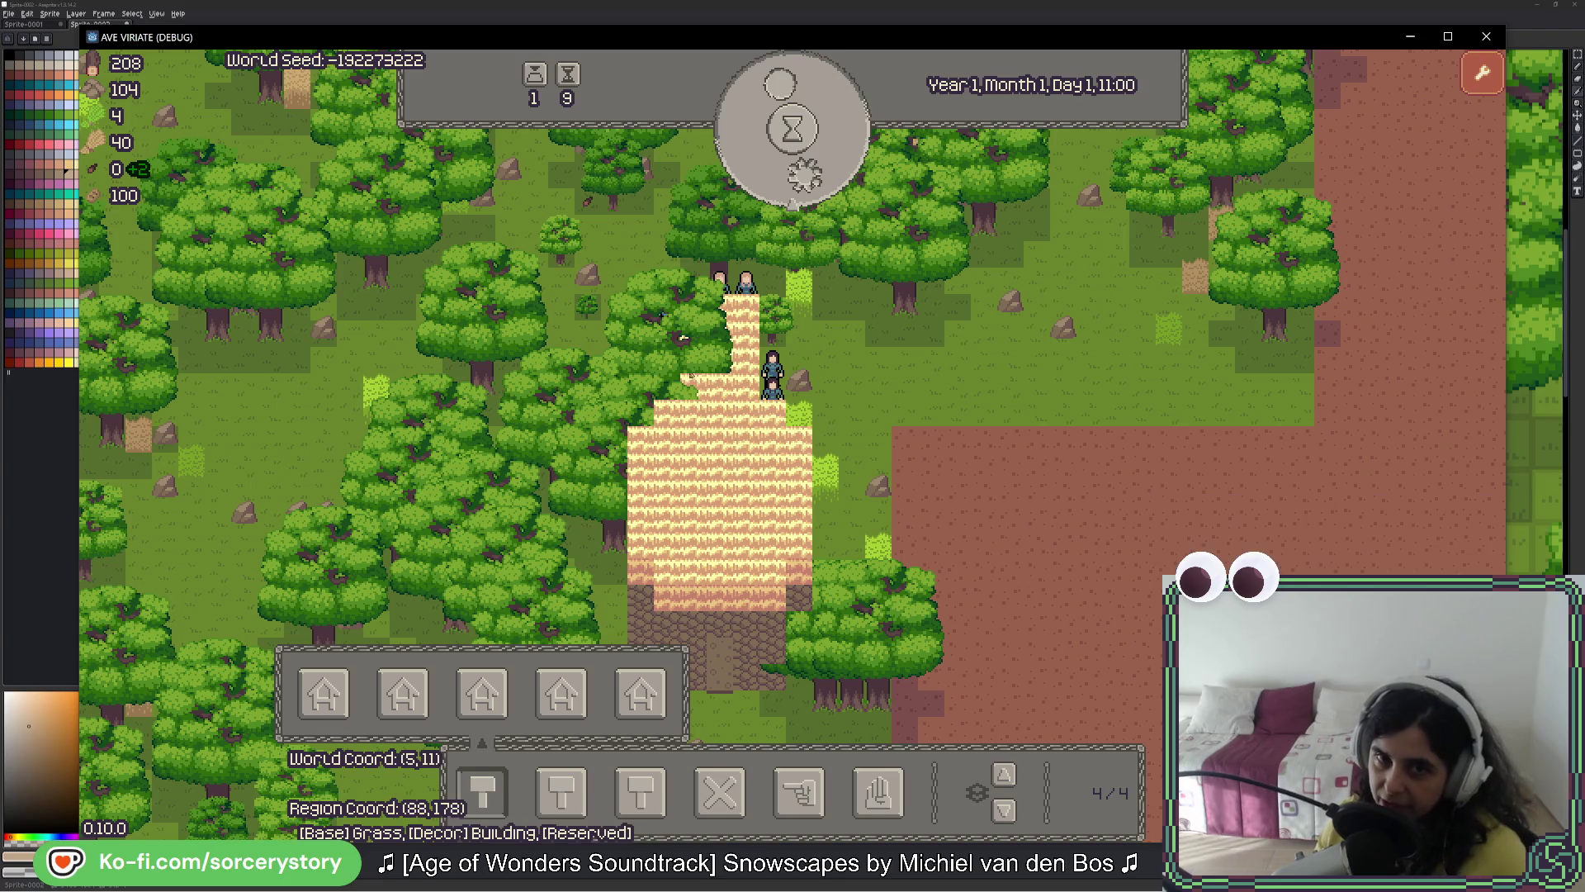
mouse_move(798, 373)
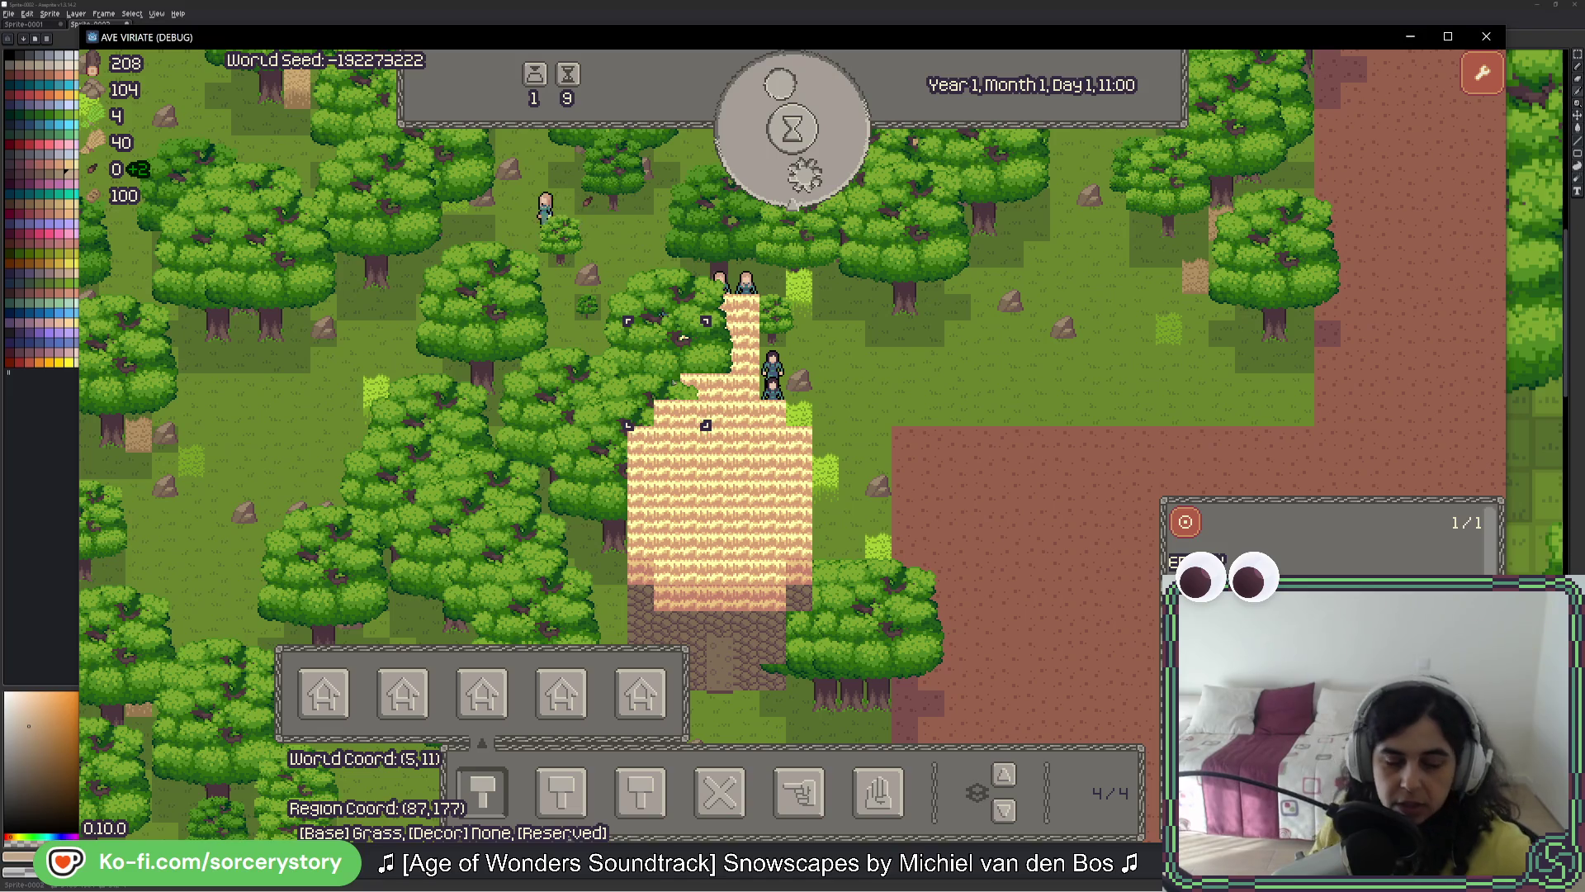
left_click(646, 412)
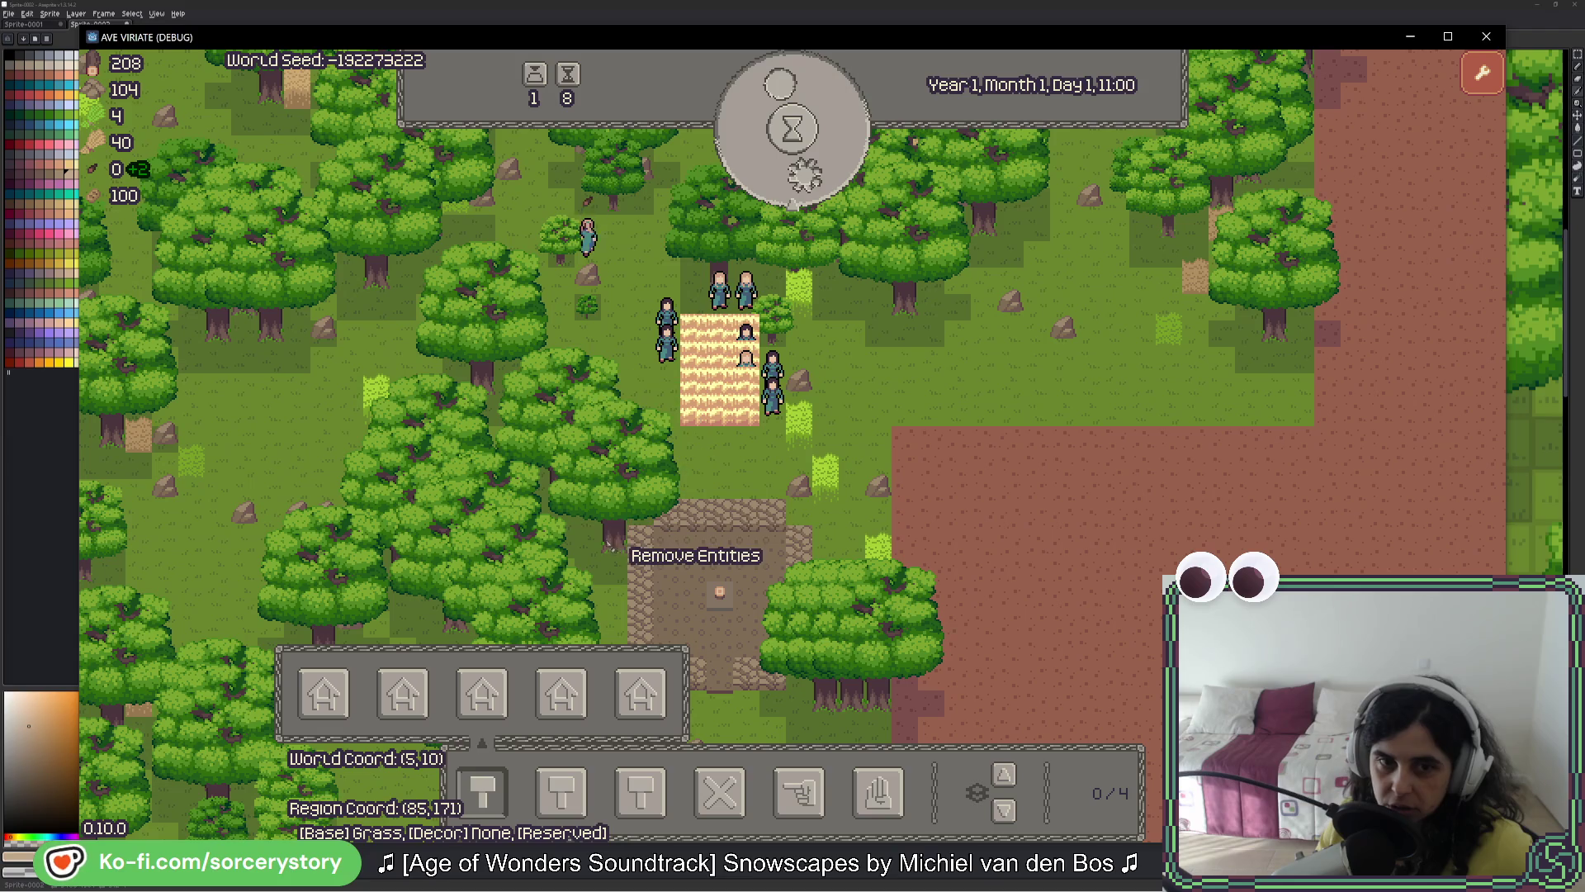
left_click(663, 492)
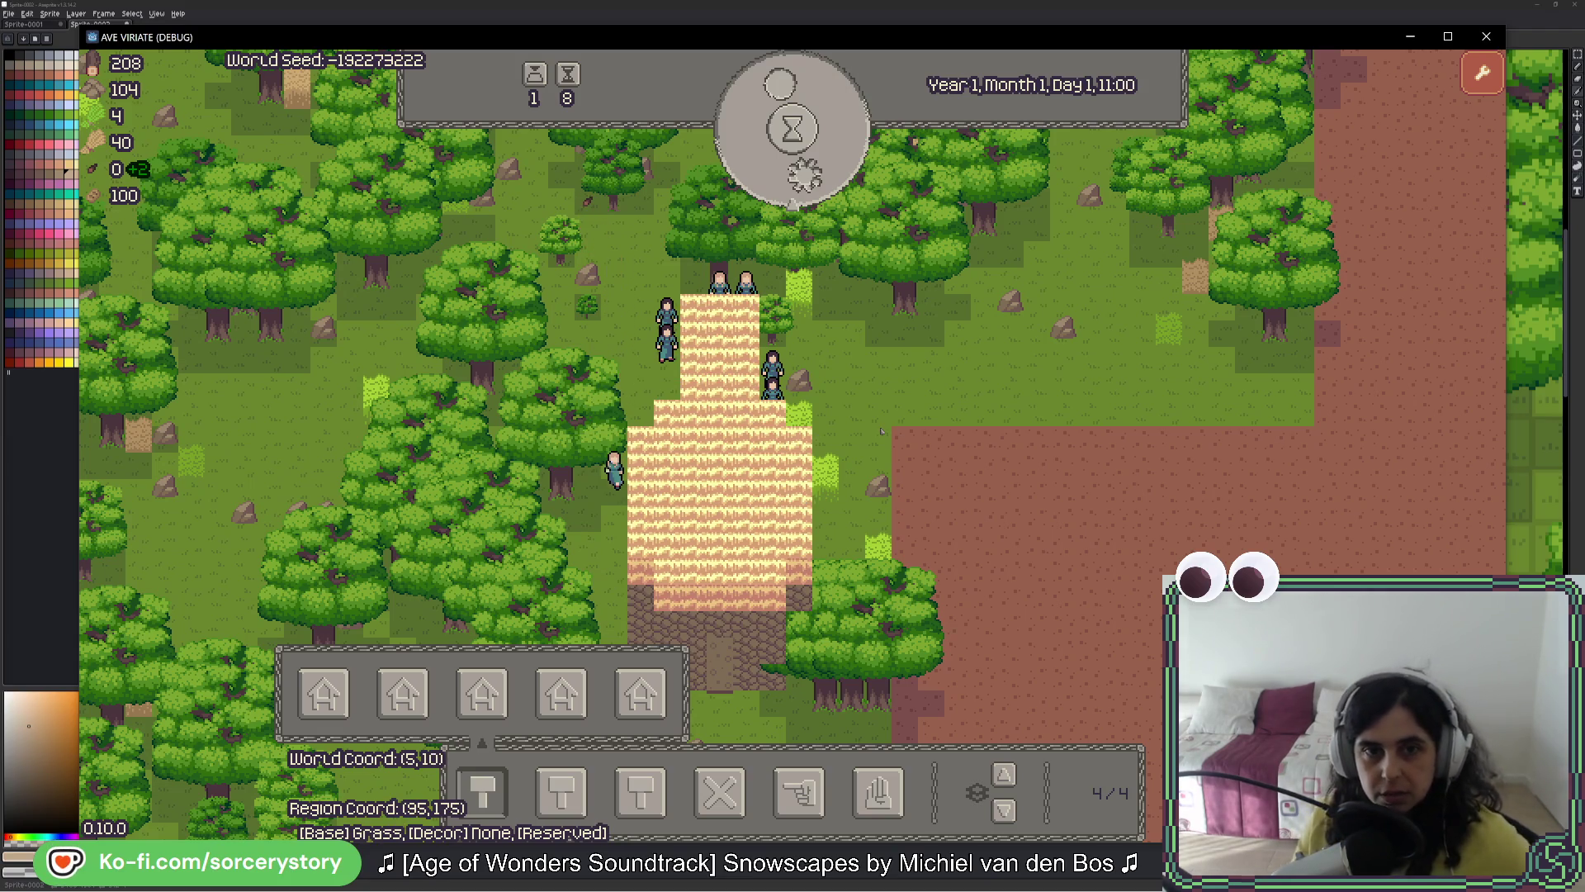
key("alt+Tab")
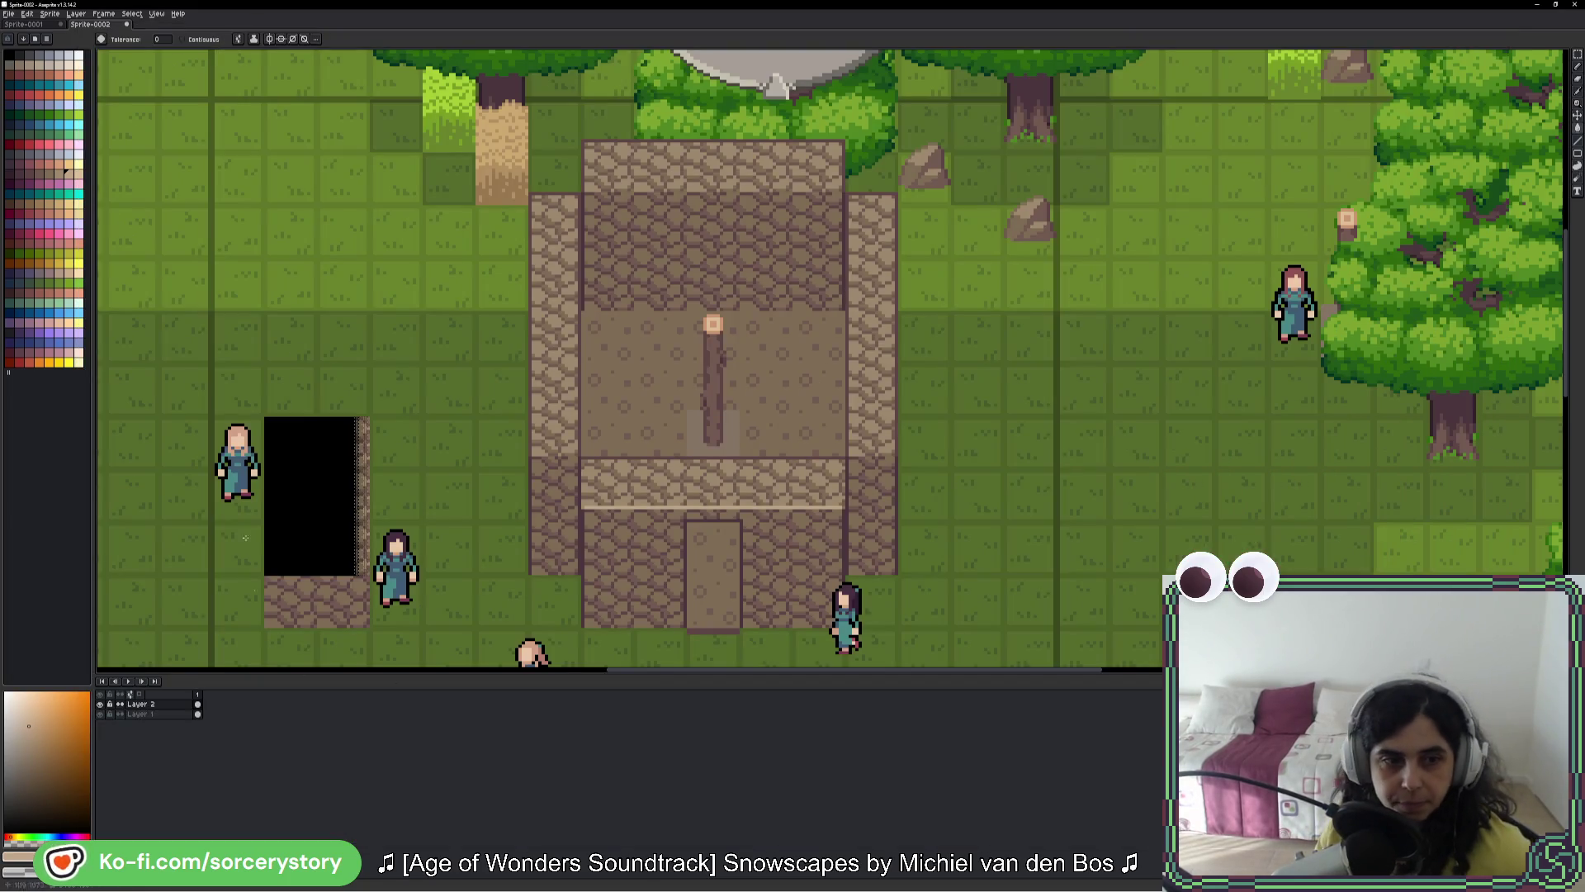
Step: Create a new sprite and paste the game screenshot into it
left_click(12, 14)
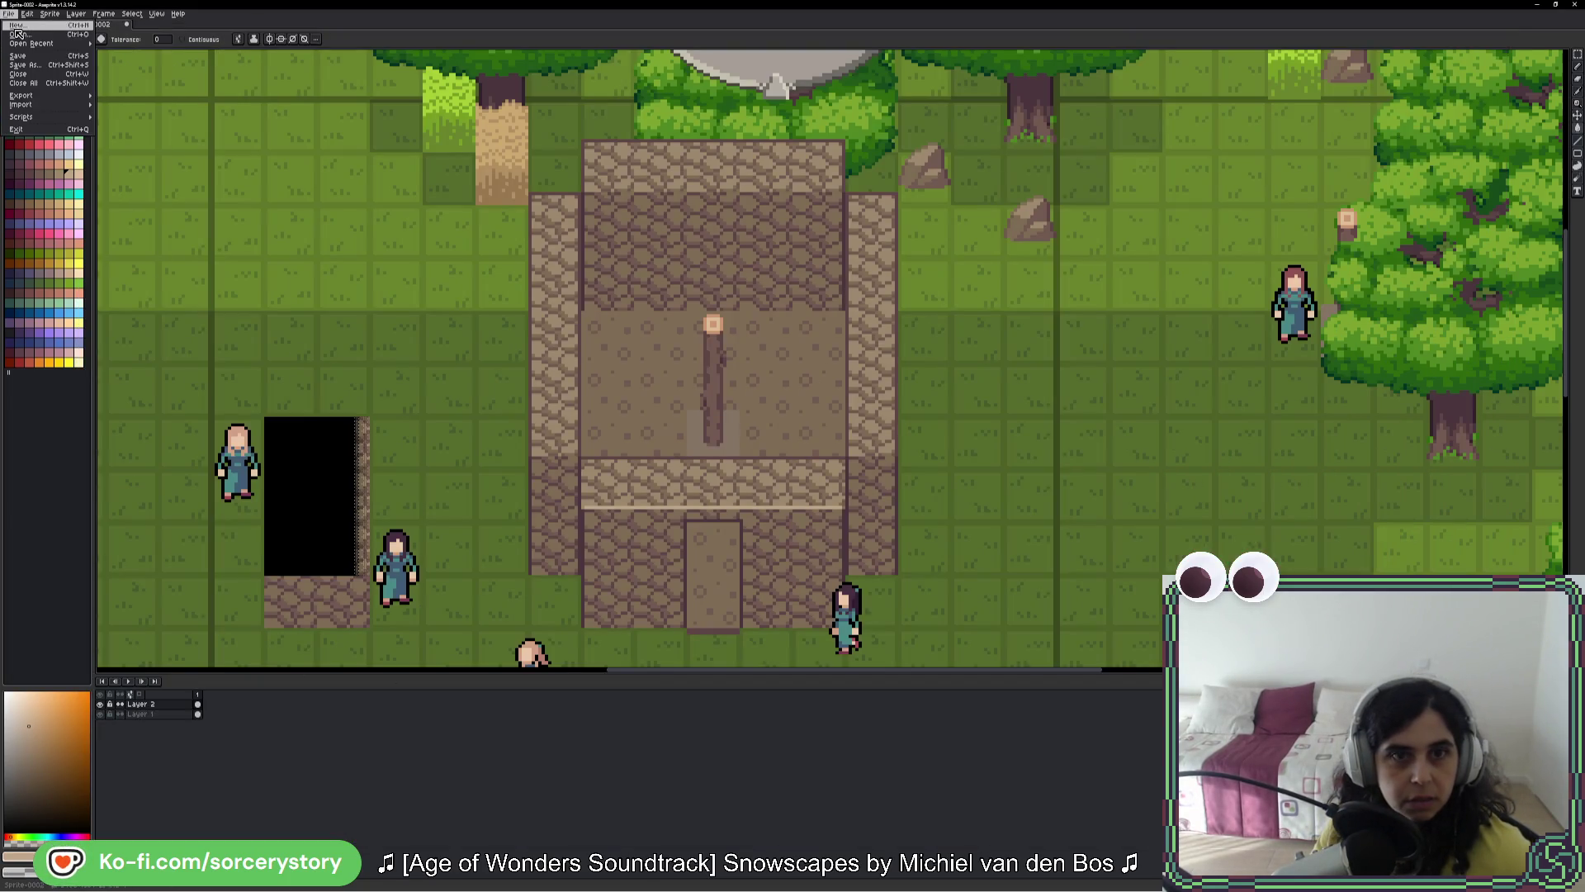
left_click(16, 24)
left_click(764, 535)
key("ctrl+v")
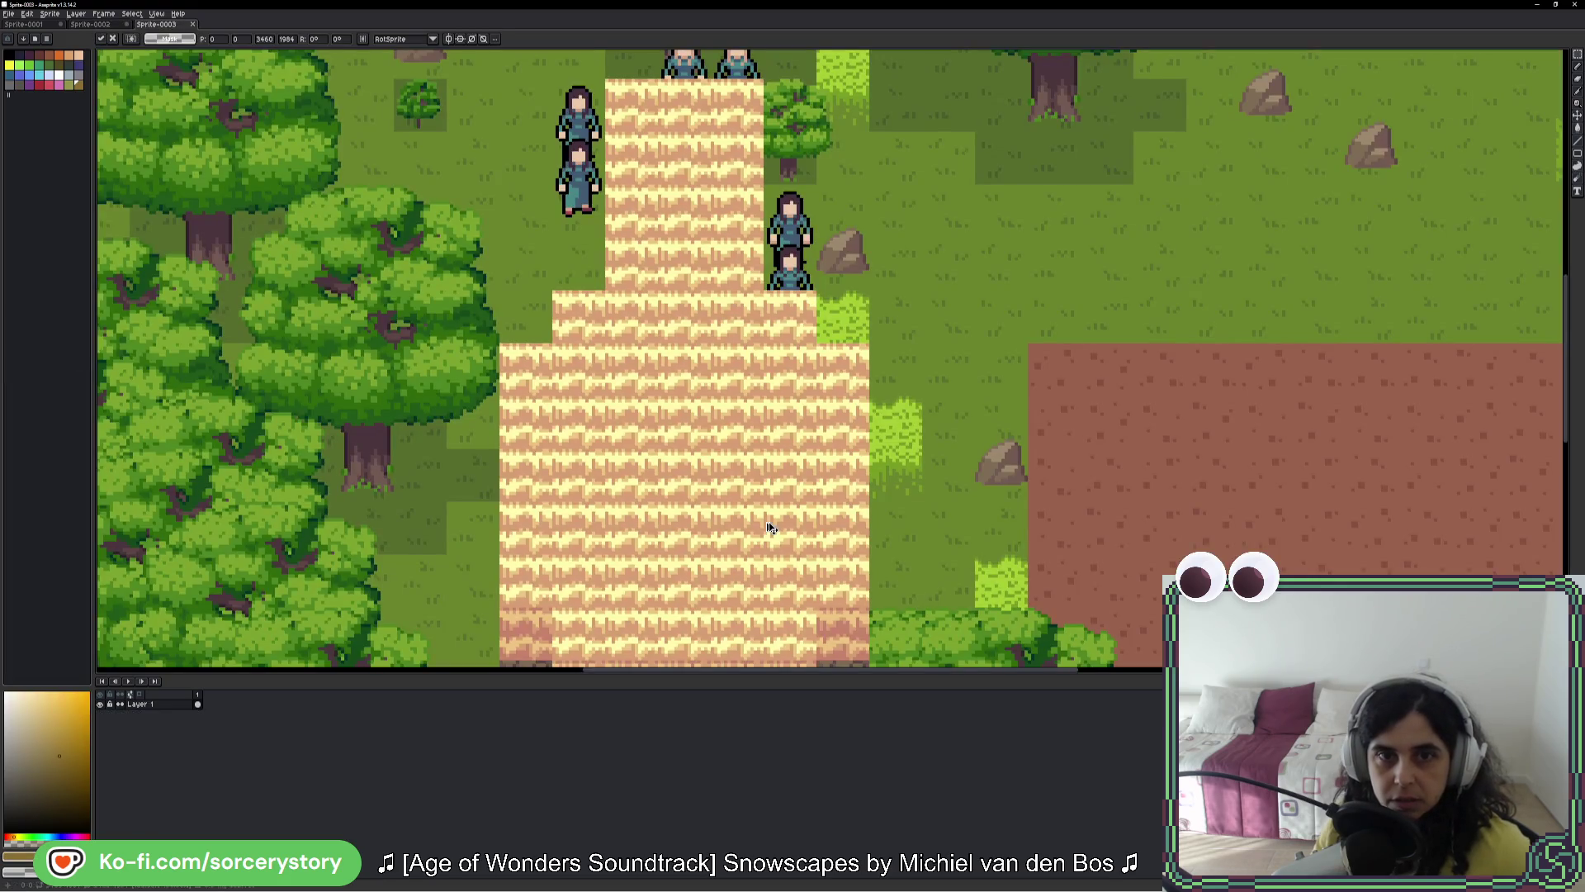
scroll(455, 266, "up", 4)
scroll(455, 265, "down", 1)
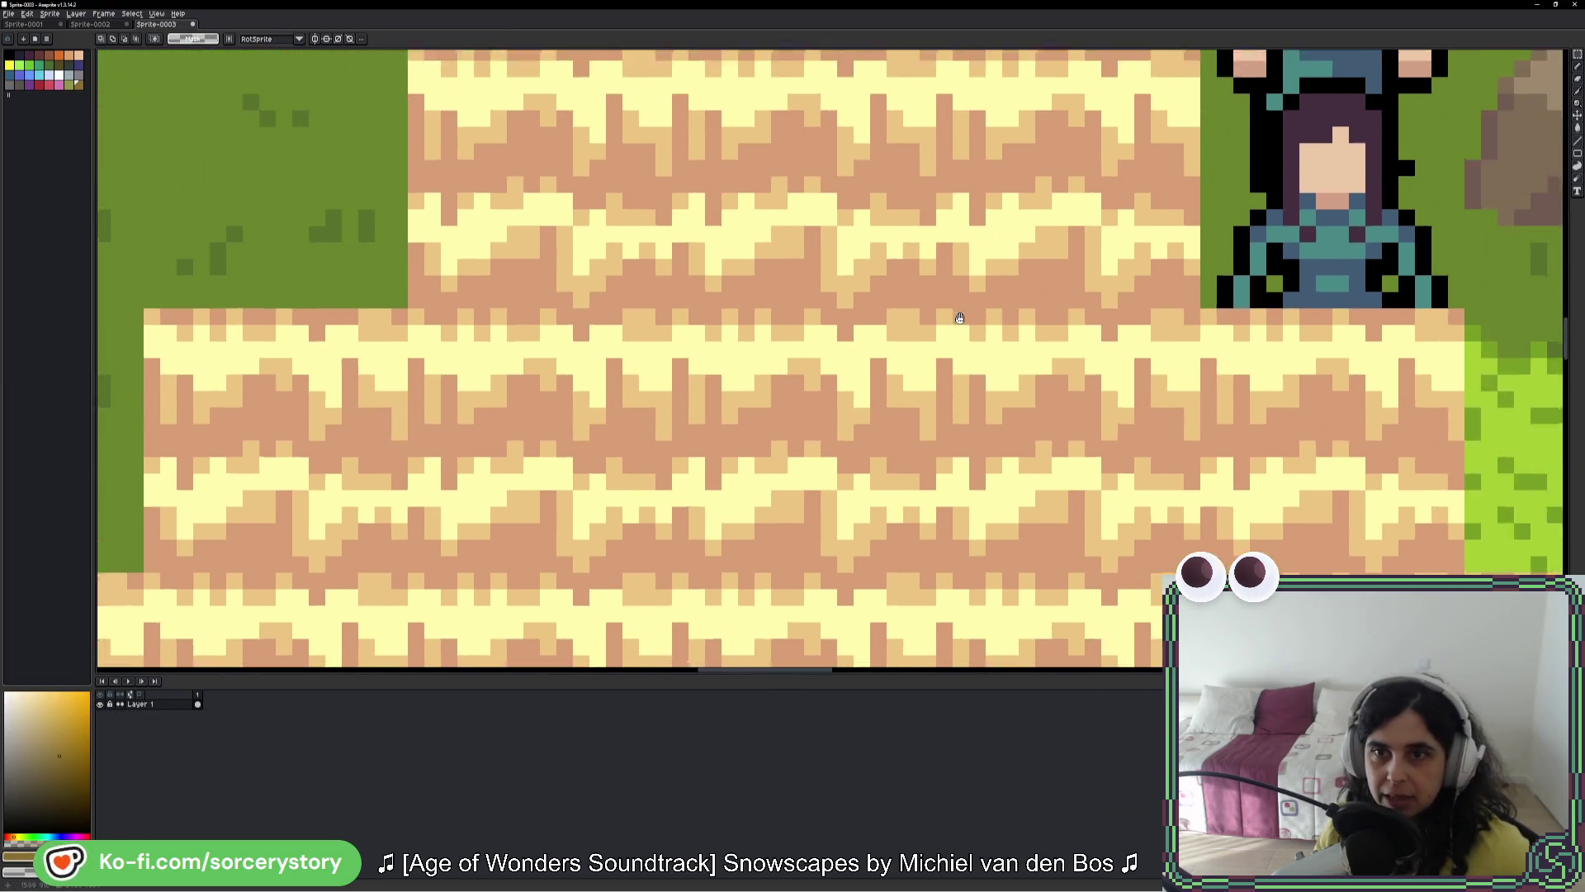
scroll(1395, 374, "up", 1)
Step: Marquee-select the strip along the lower sand ledge's top edge
left_click_drag(1510, 340, 215, 347)
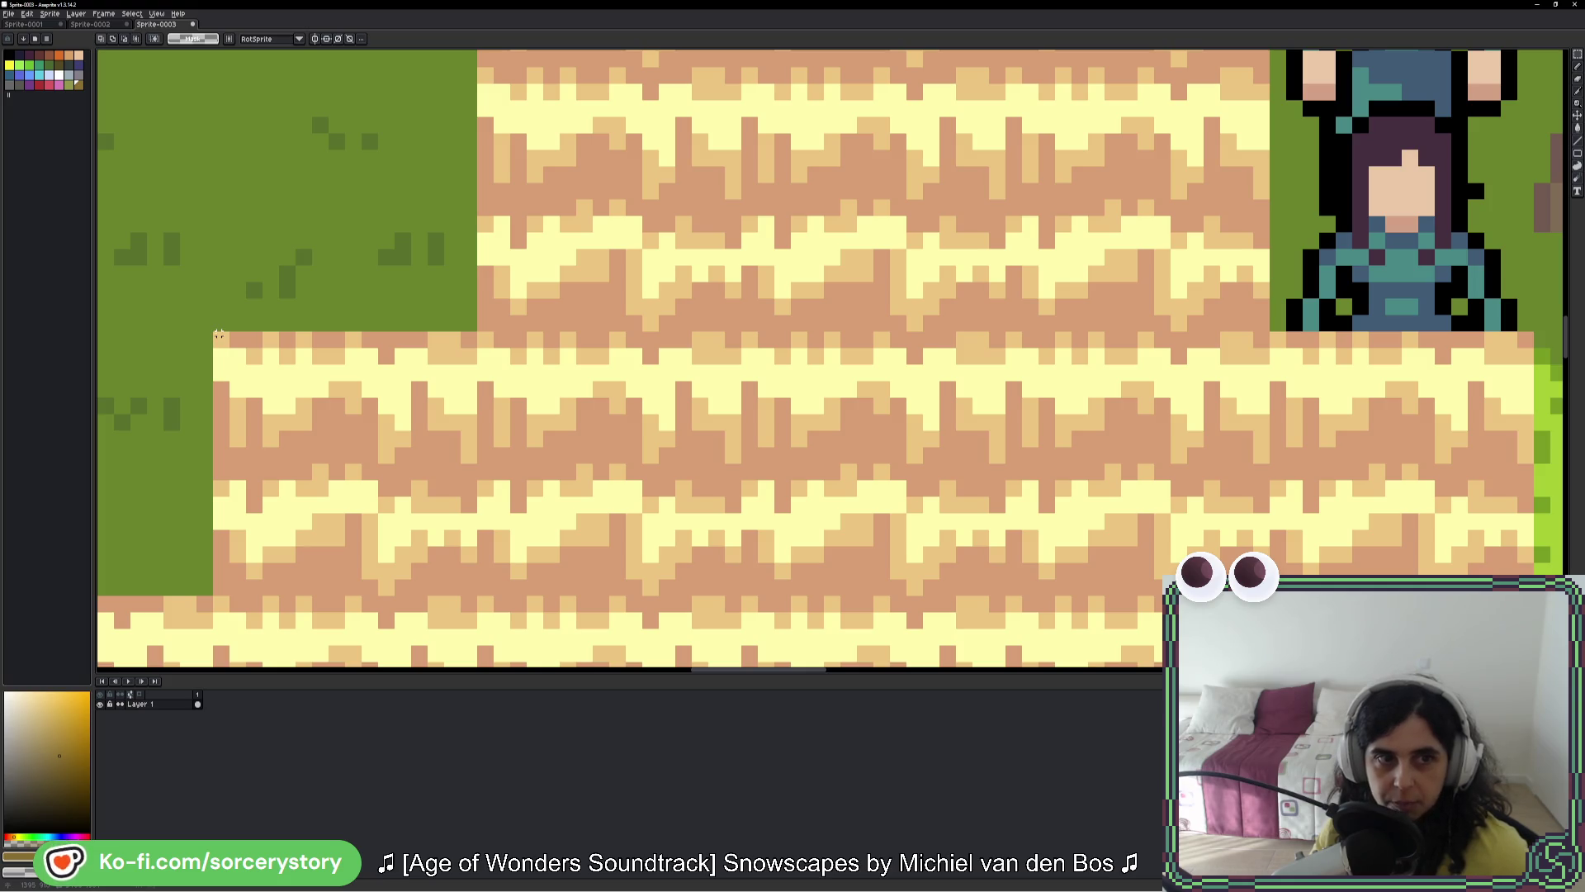
mouse_move(215, 334)
left_mouse_down()
mouse_move(1508, 389)
mouse_move(931, 343)
mouse_move(973, 345)
left_mouse_up()
scroll(1073, 379, "left", 10)
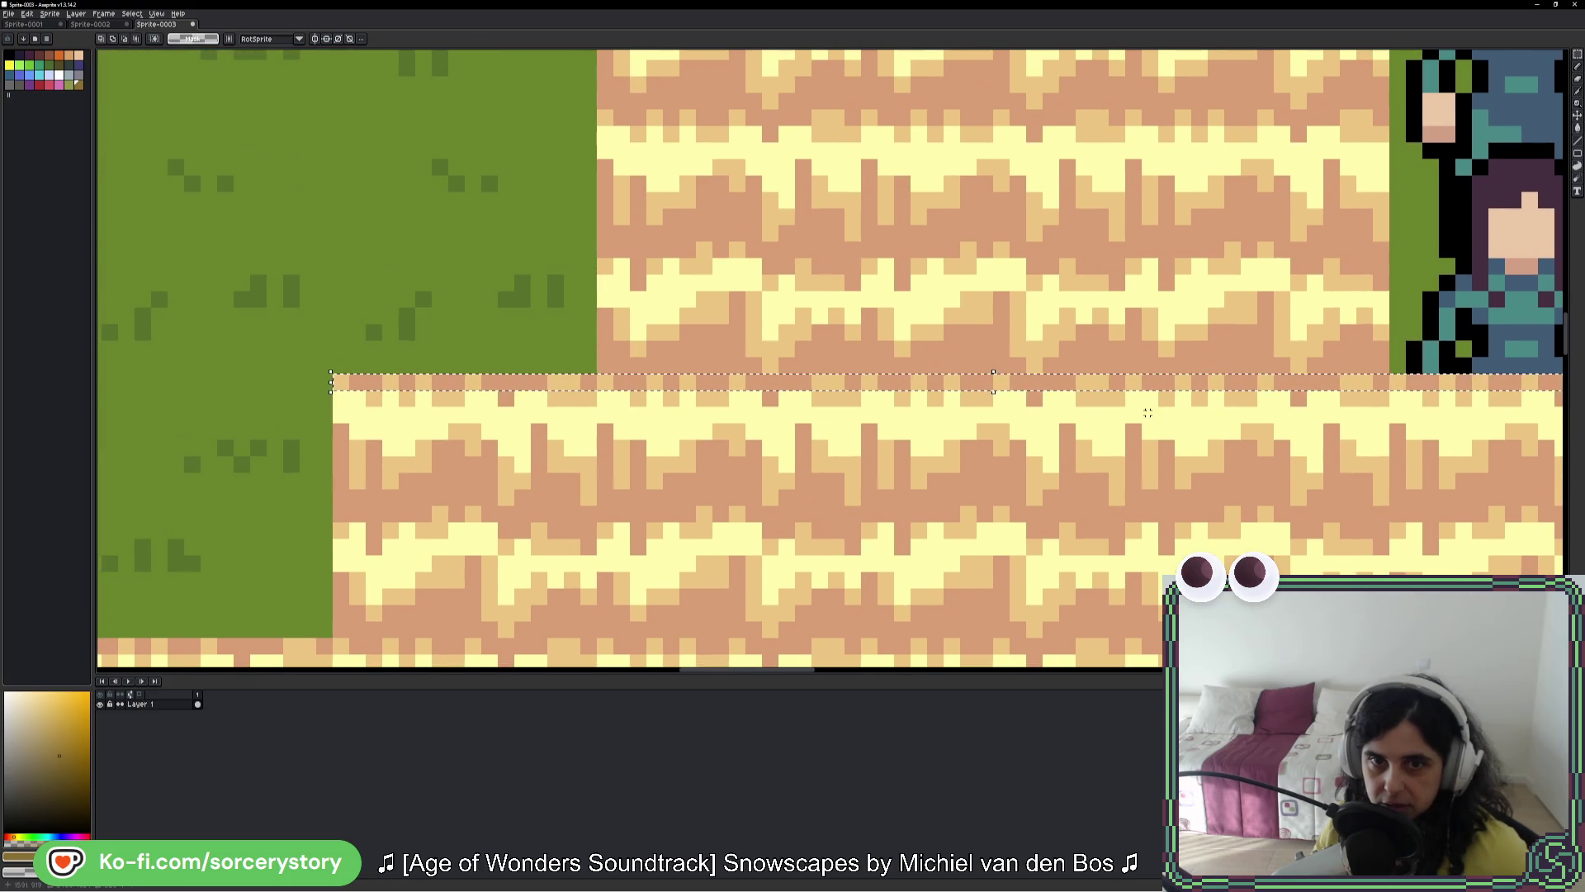
Step: Load the duel palette, sample the ledge tan, and fill those edge pixels with dark maroon
key("w")
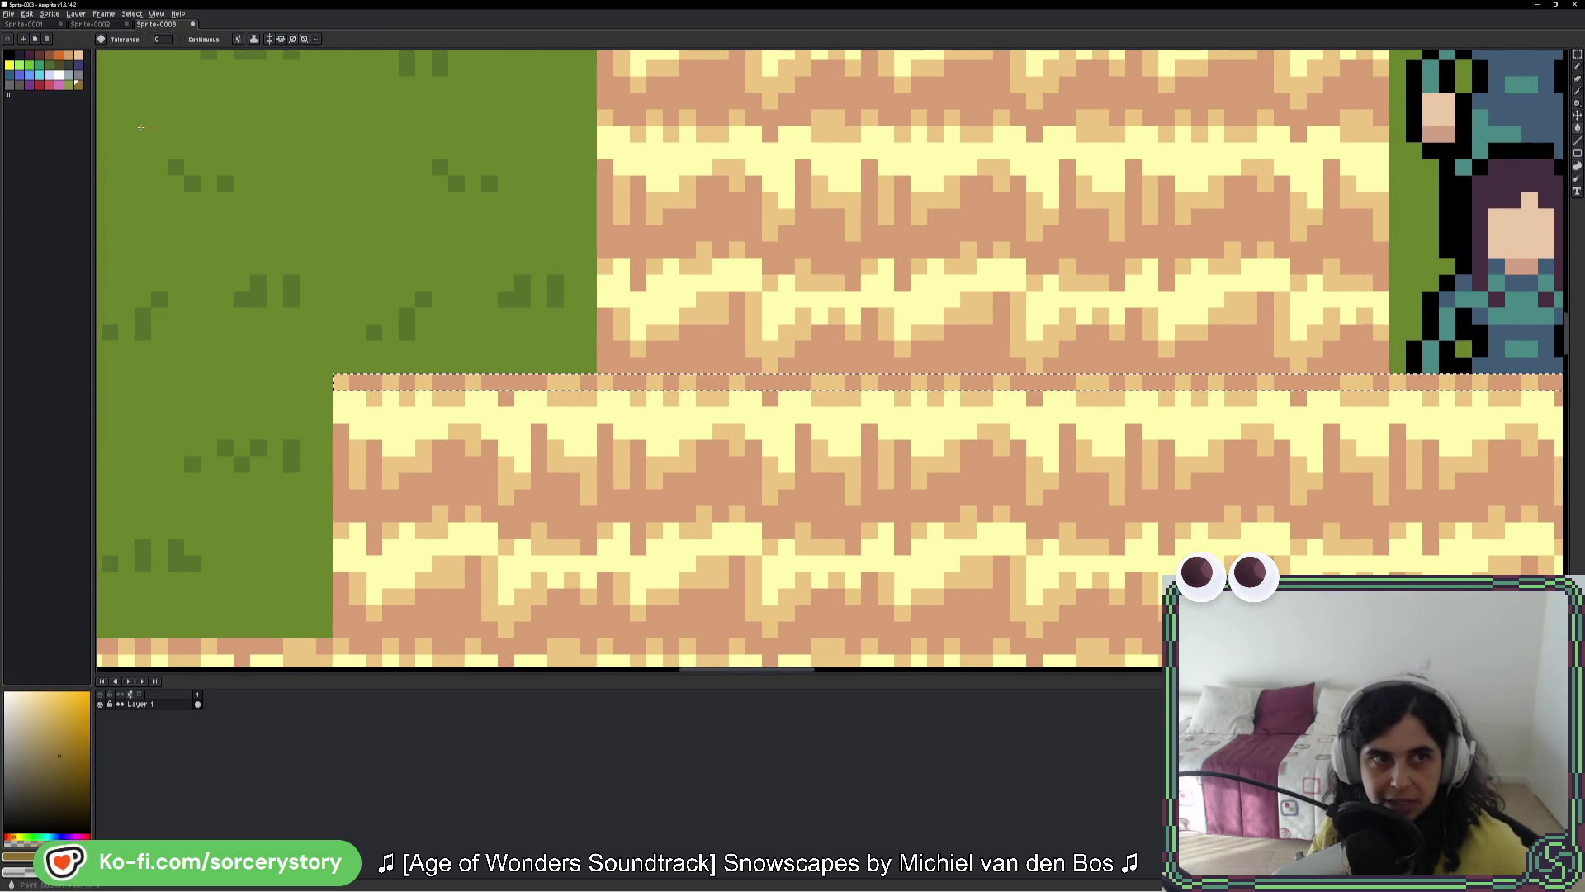
left_click(35, 38)
left_click(68, 79)
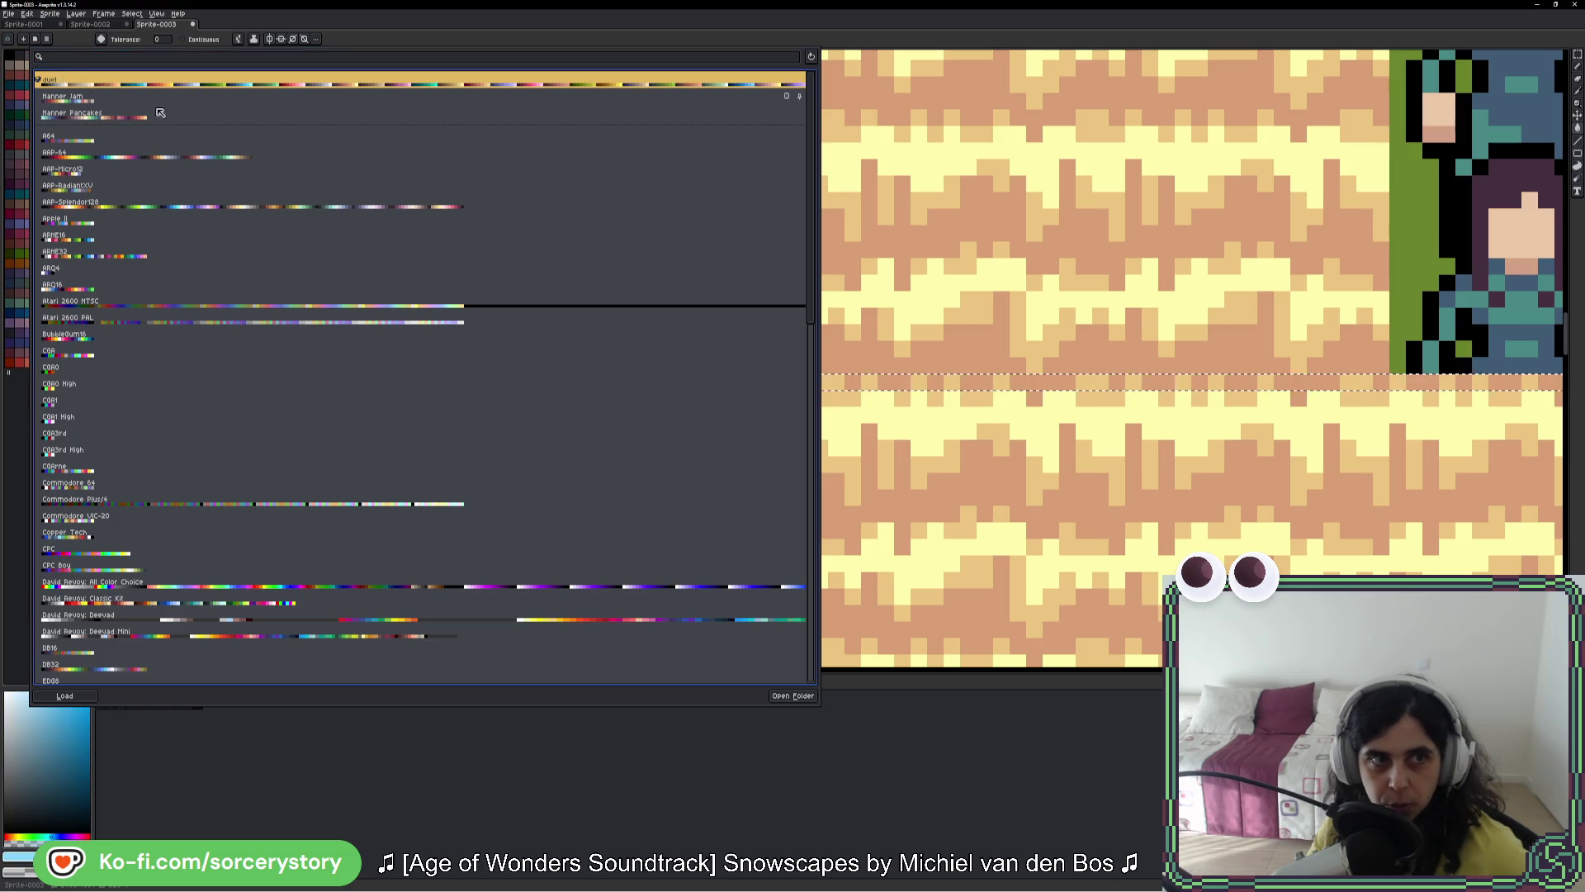
key("Escape")
key("i")
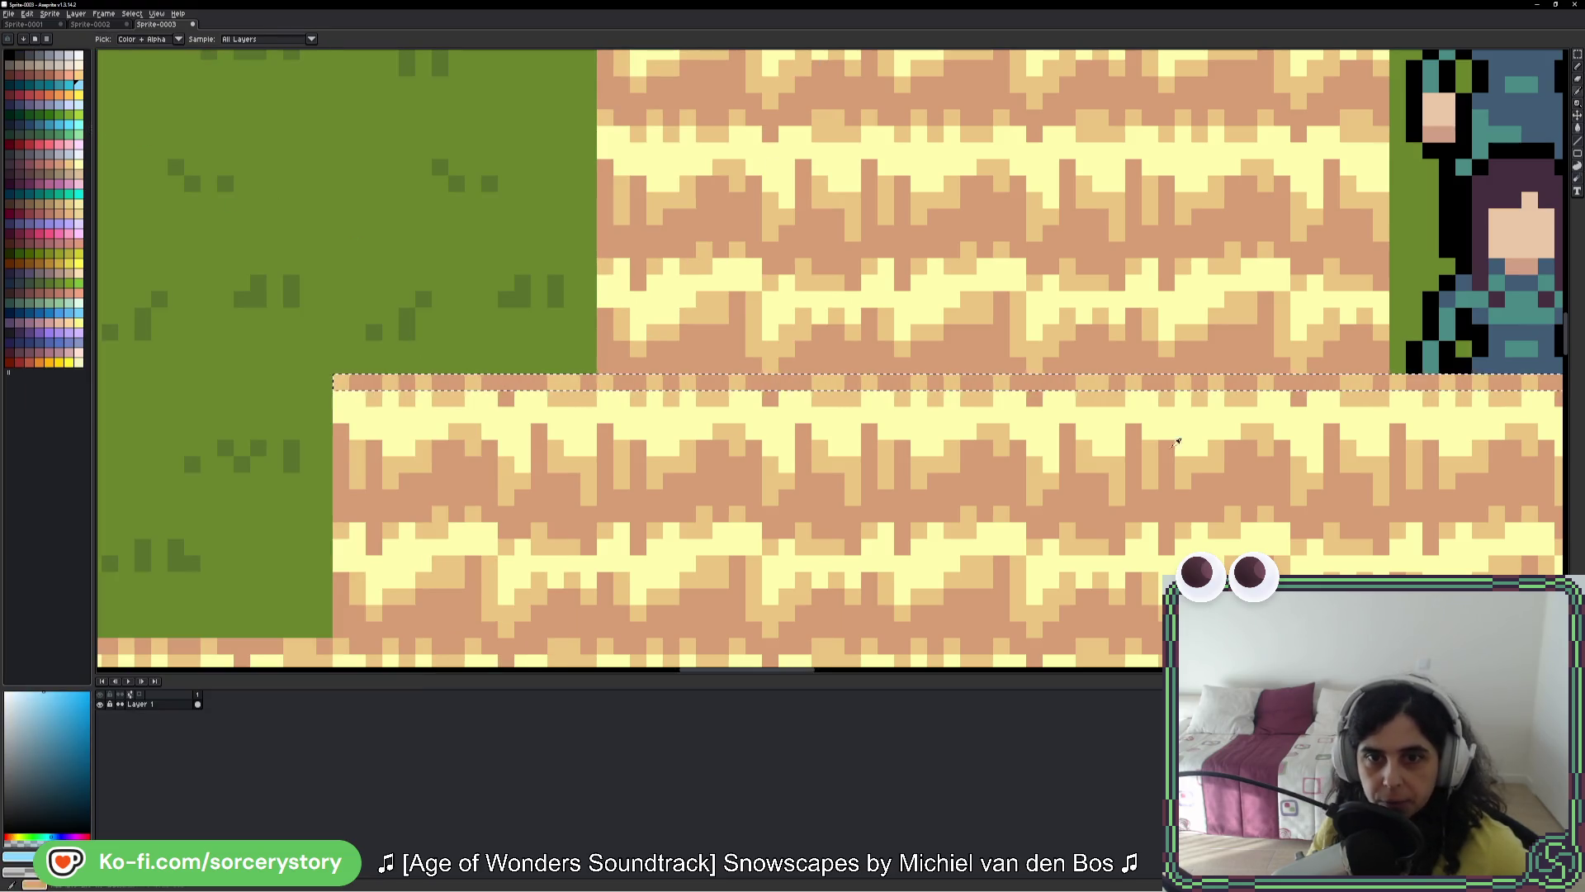
scroll(1178, 442, "right", 3)
left_click(1081, 380)
key("w")
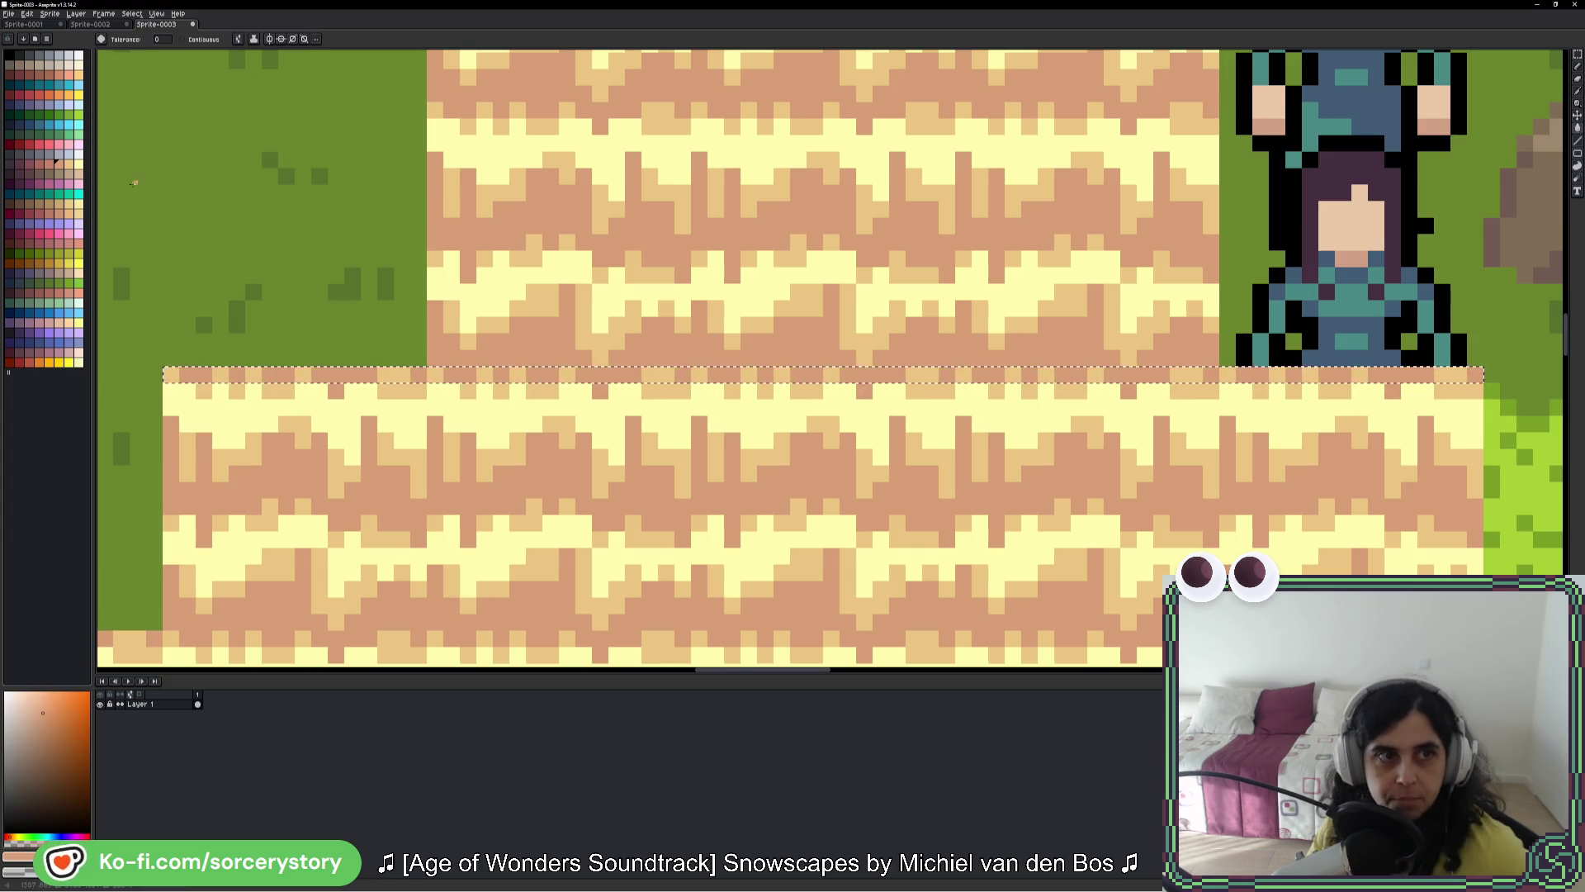
left_click(37, 161)
key("f")
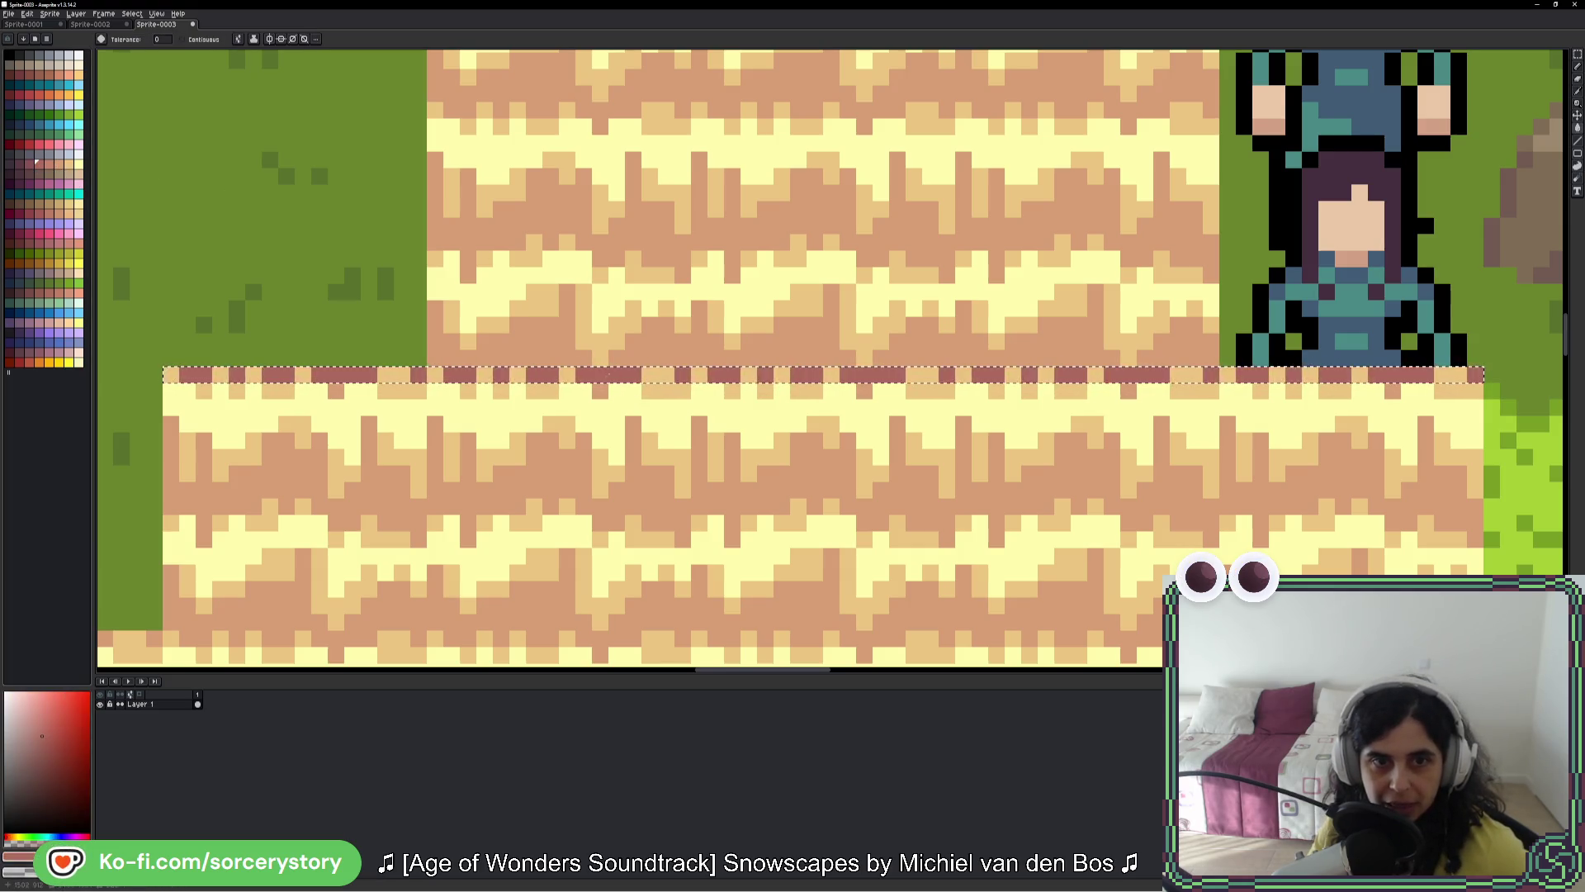
scroll(933, 388, "down", 5)
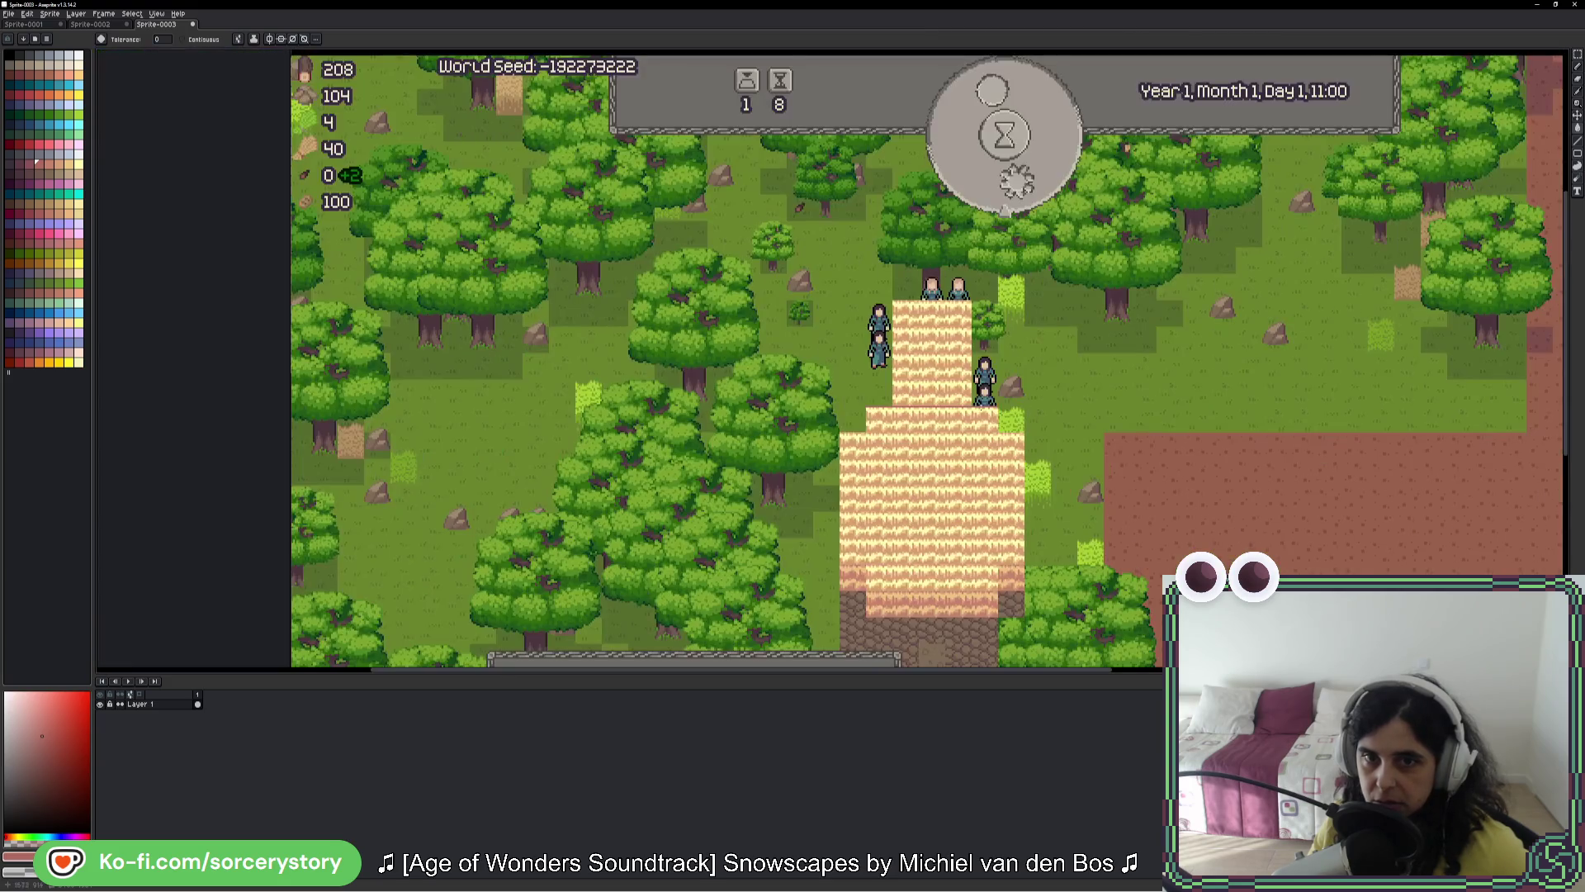
scroll(884, 423, "up", 3)
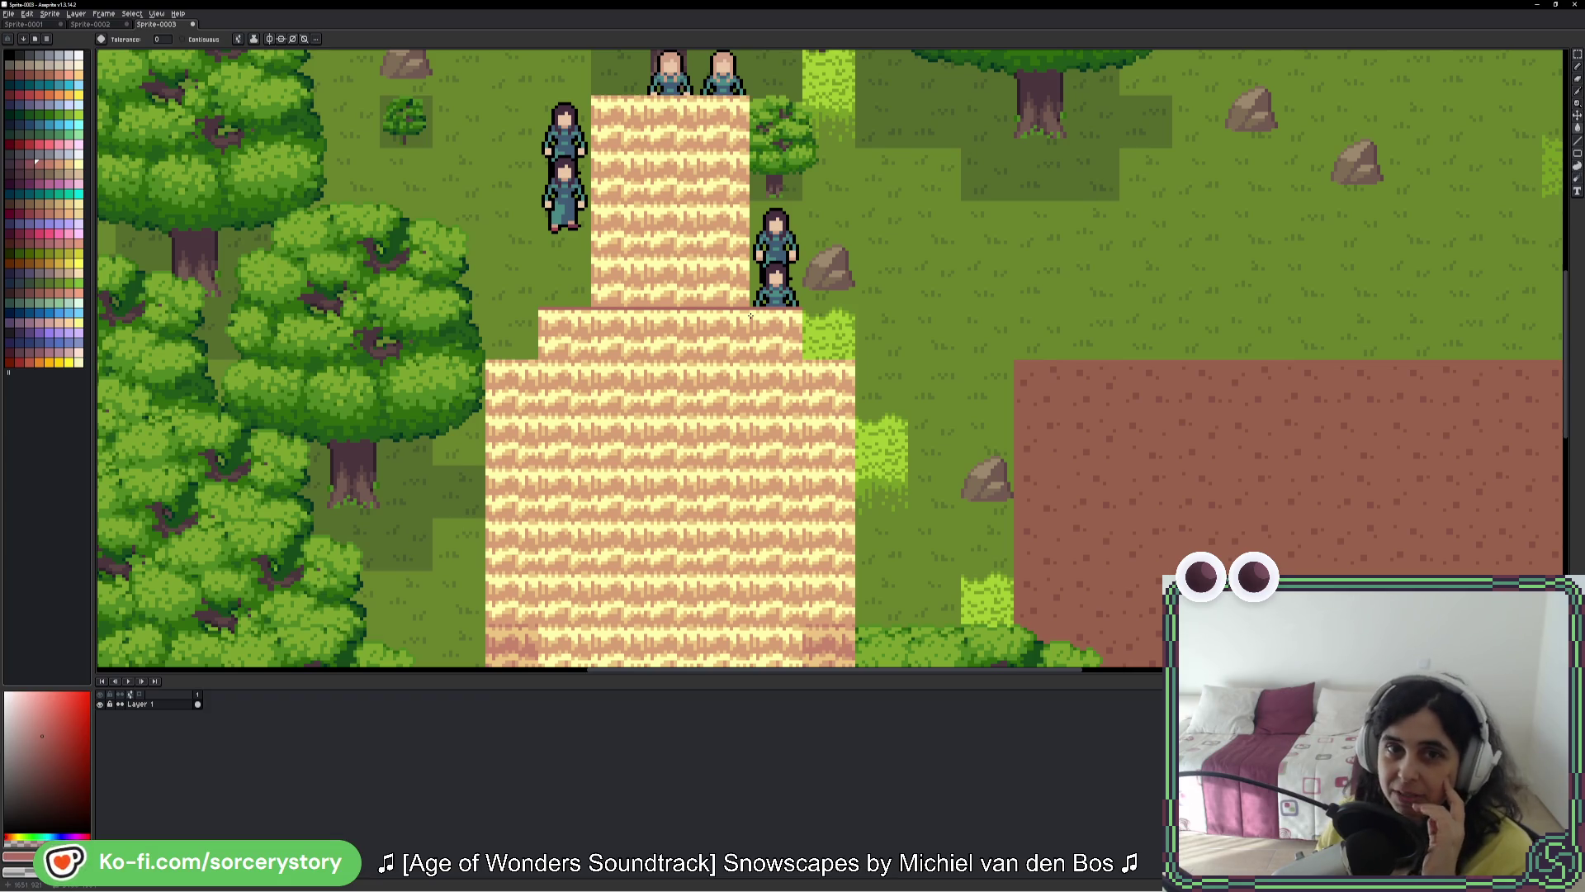
mouse_move(770, 432)
left_mouse_down()
mouse_move(761, 330)
mouse_move(750, 480)
left_mouse_up()
scroll(545, 357, "up", 2)
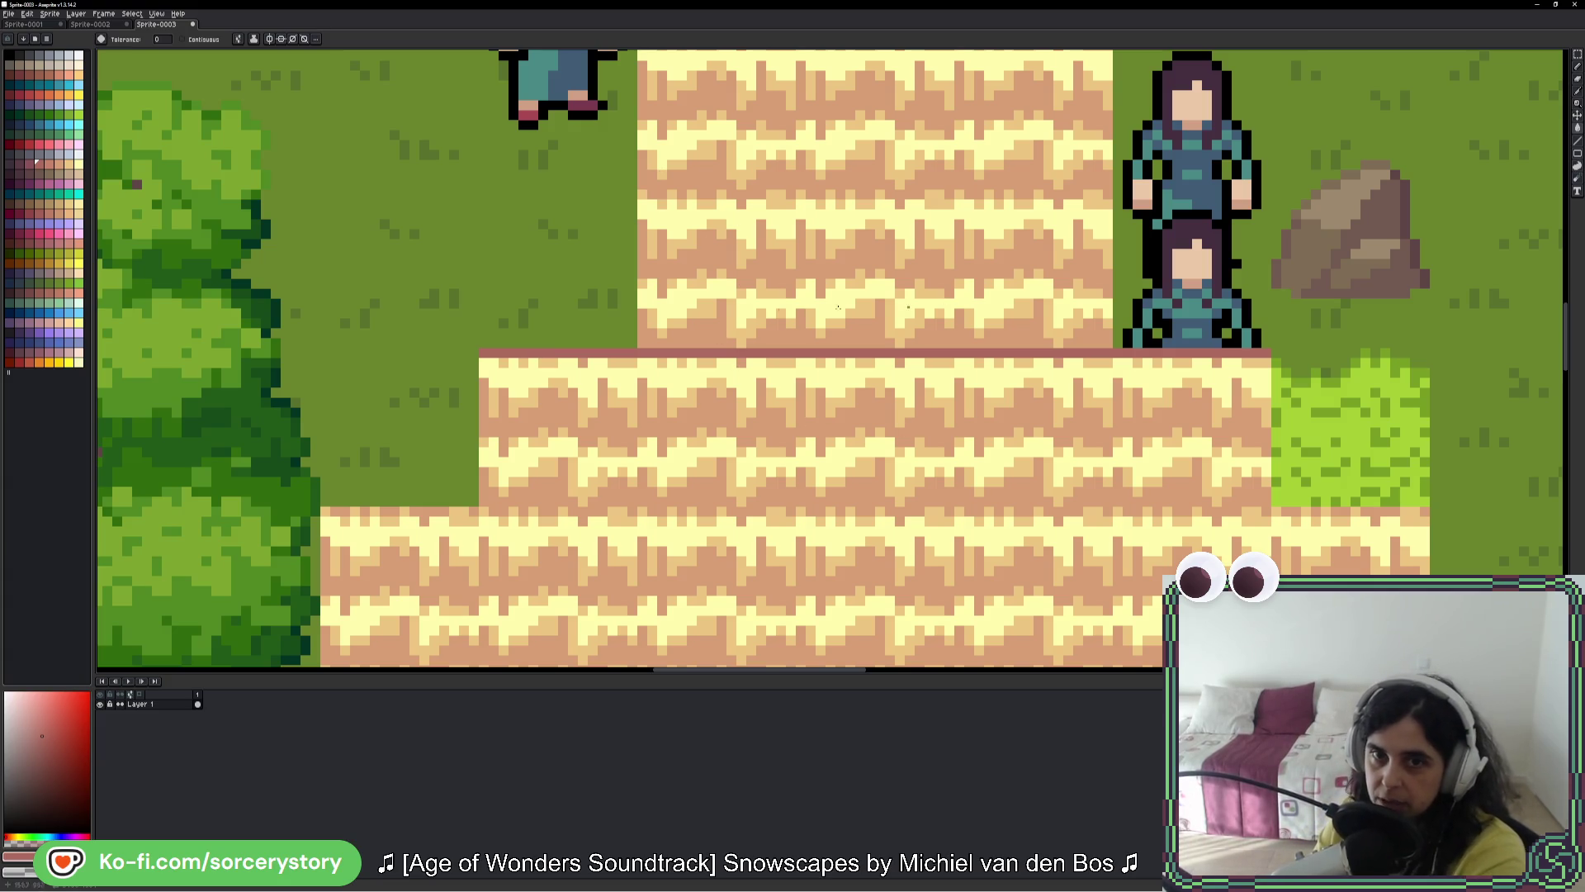
scroll(838, 307, "up", 3)
scroll(859, 282, "up", 1)
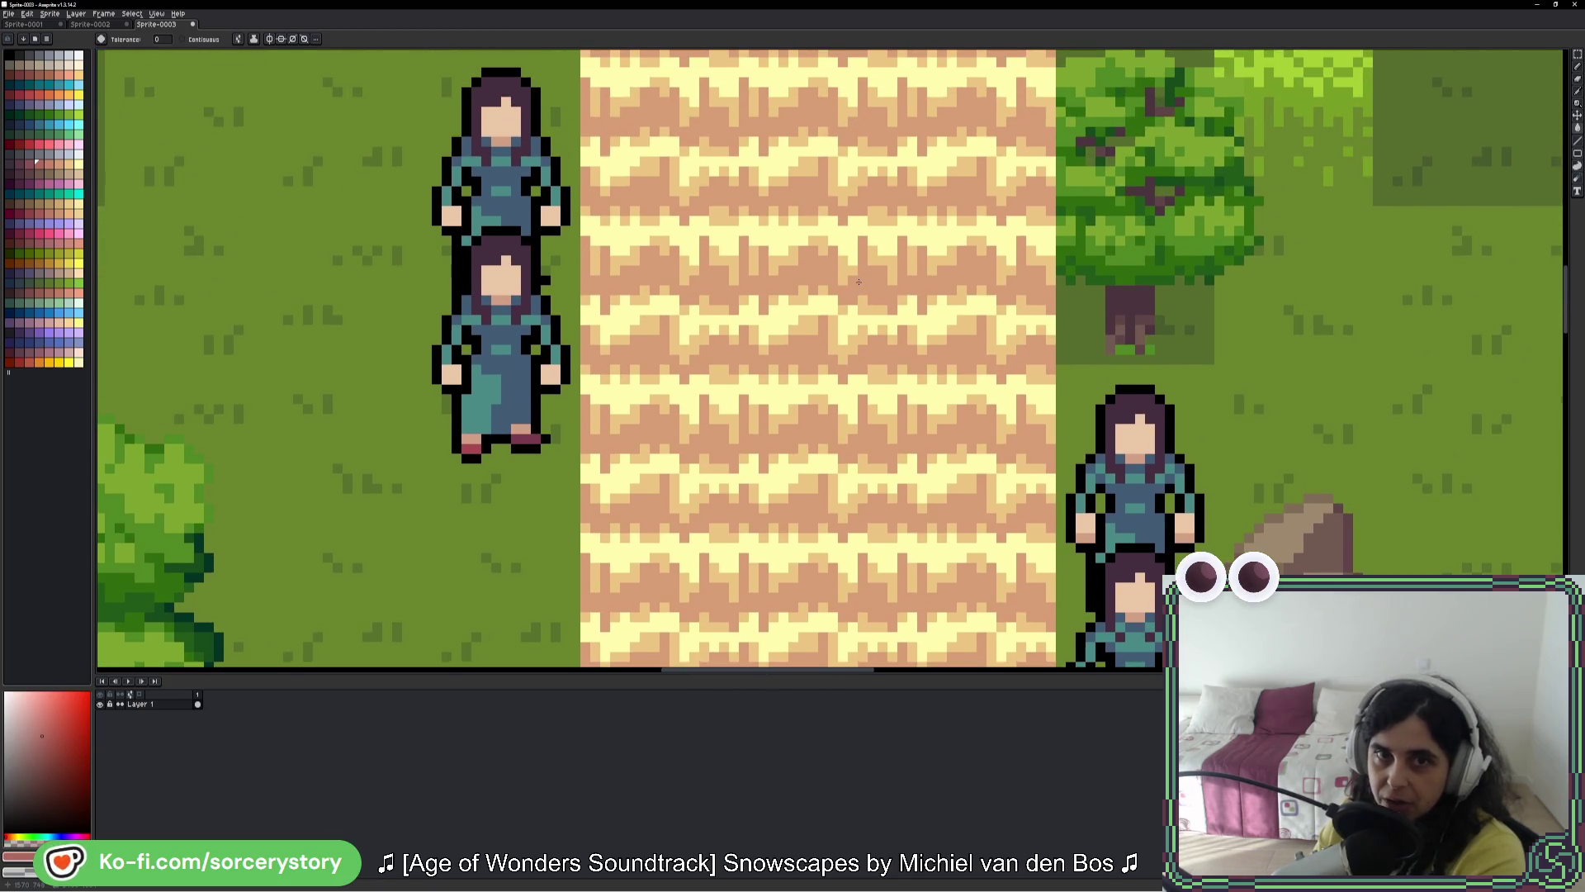
scroll(858, 282, "down", 1)
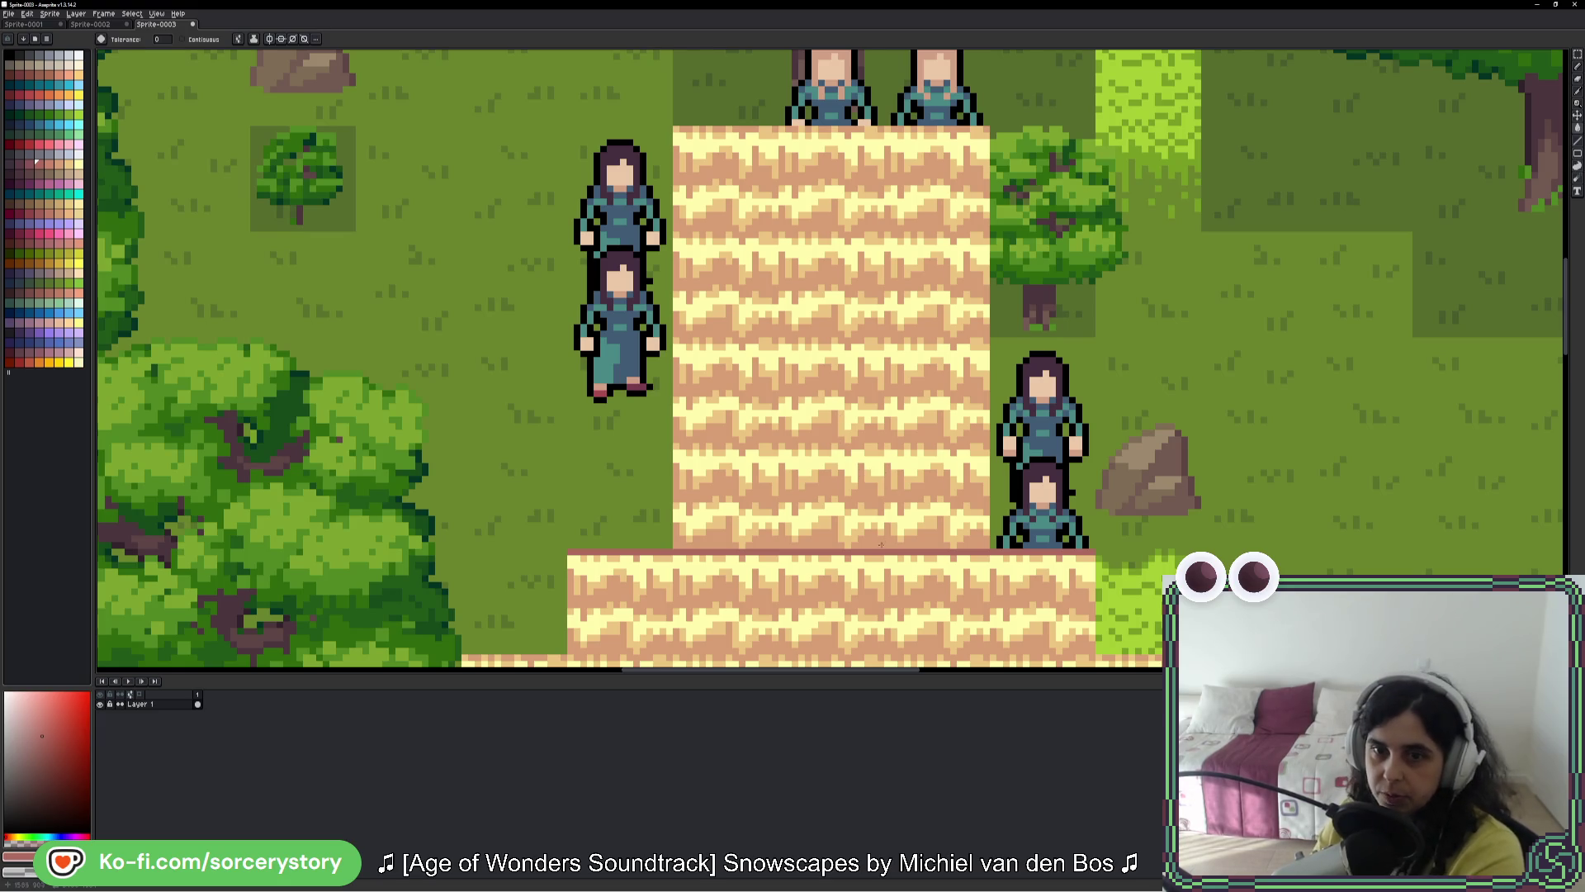
scroll(881, 544, "down", 3)
scroll(881, 544, "up", 1)
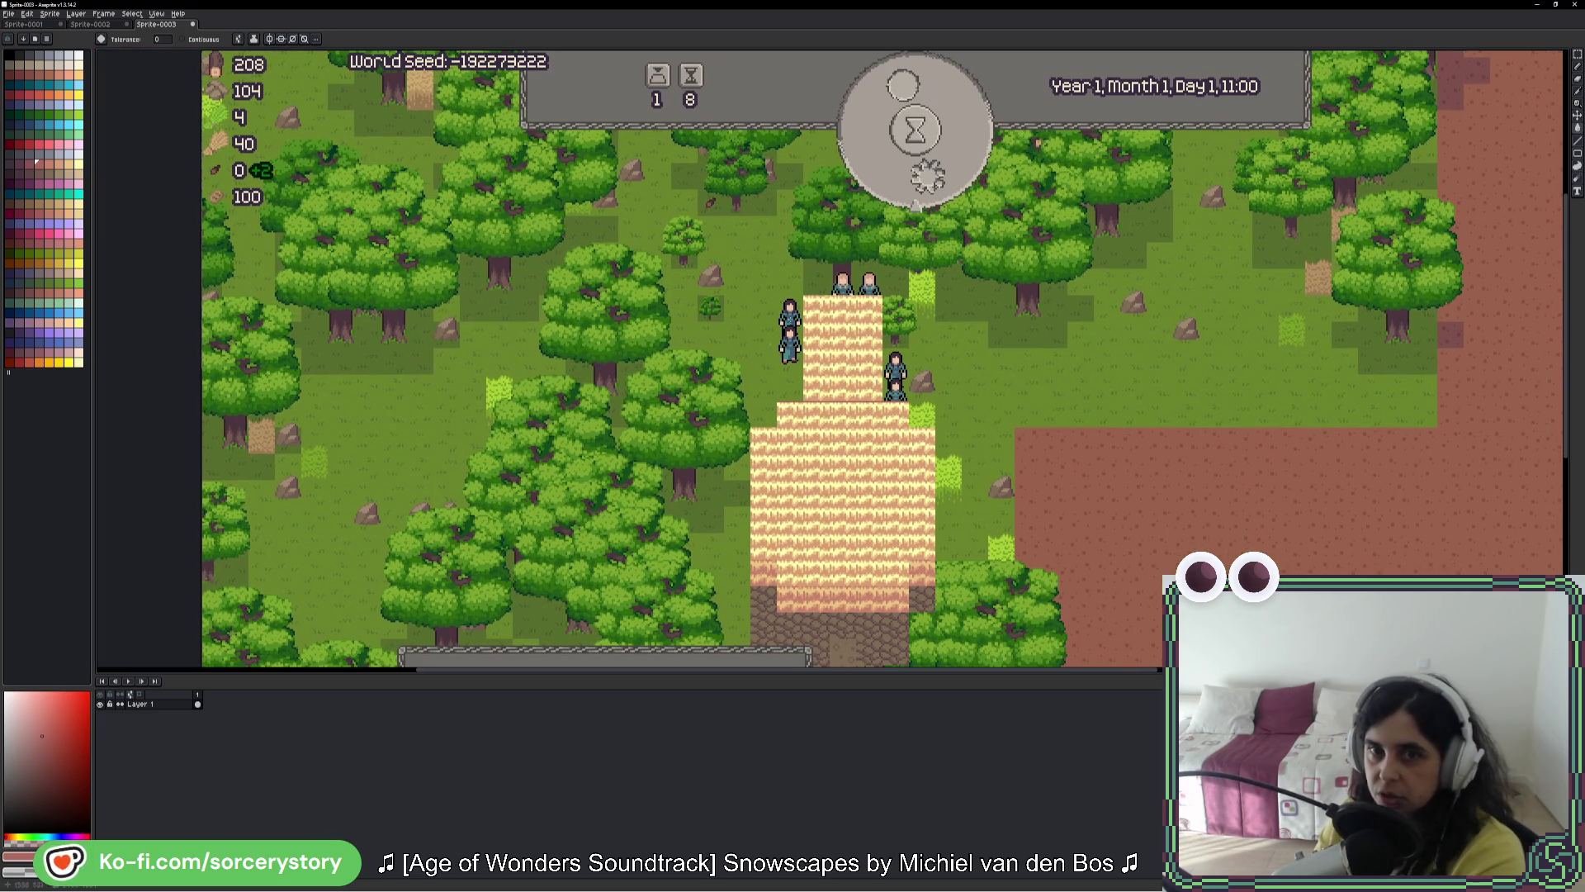
scroll(813, 328, "up", 3)
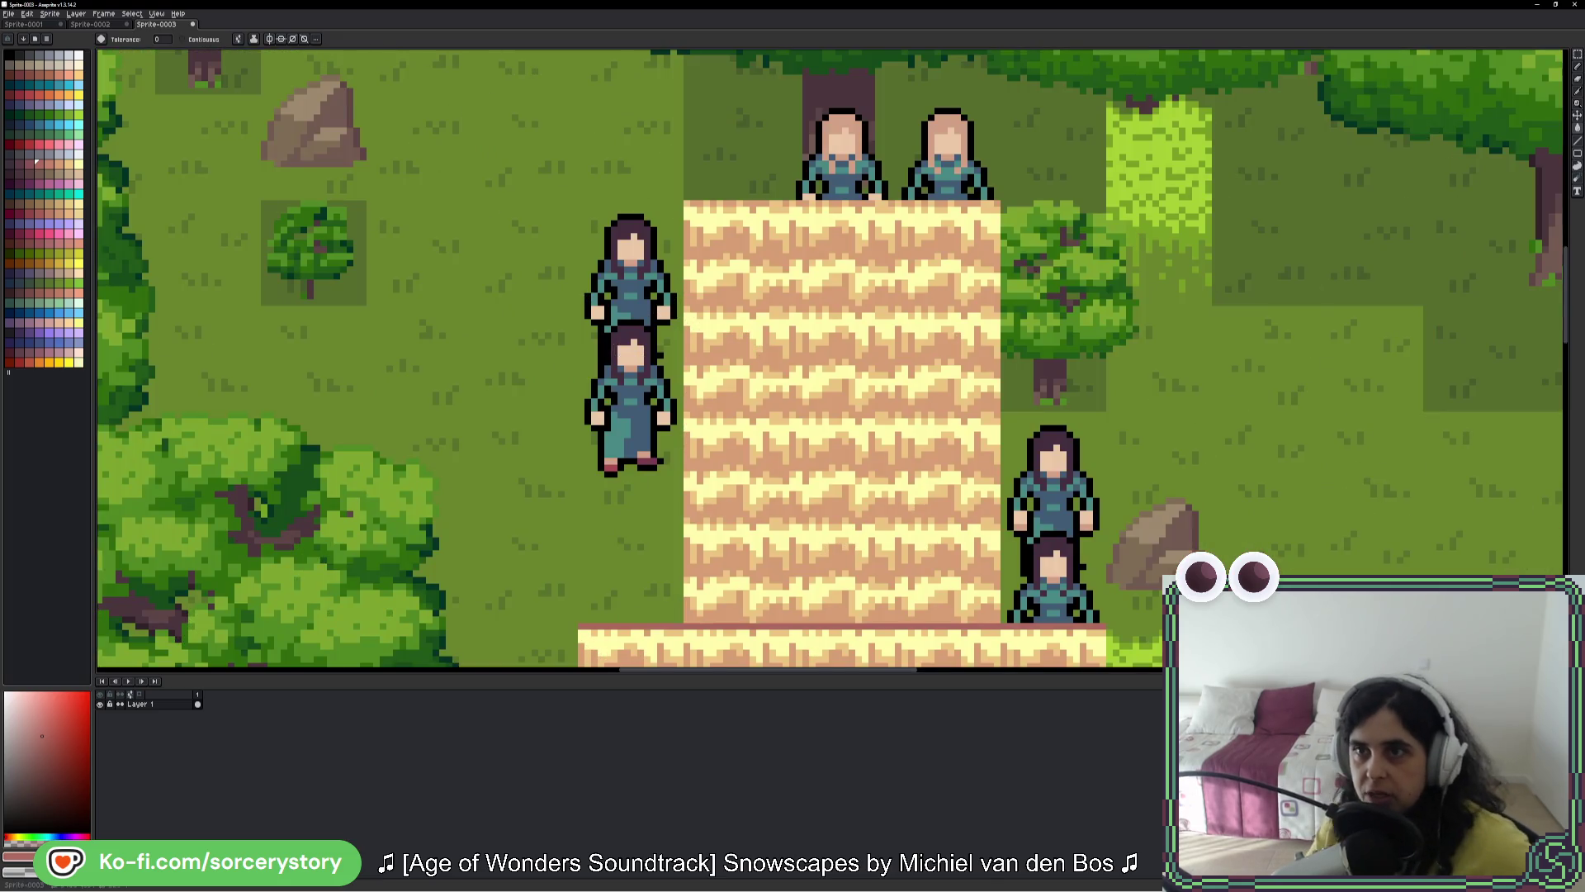
left_click(1578, 56)
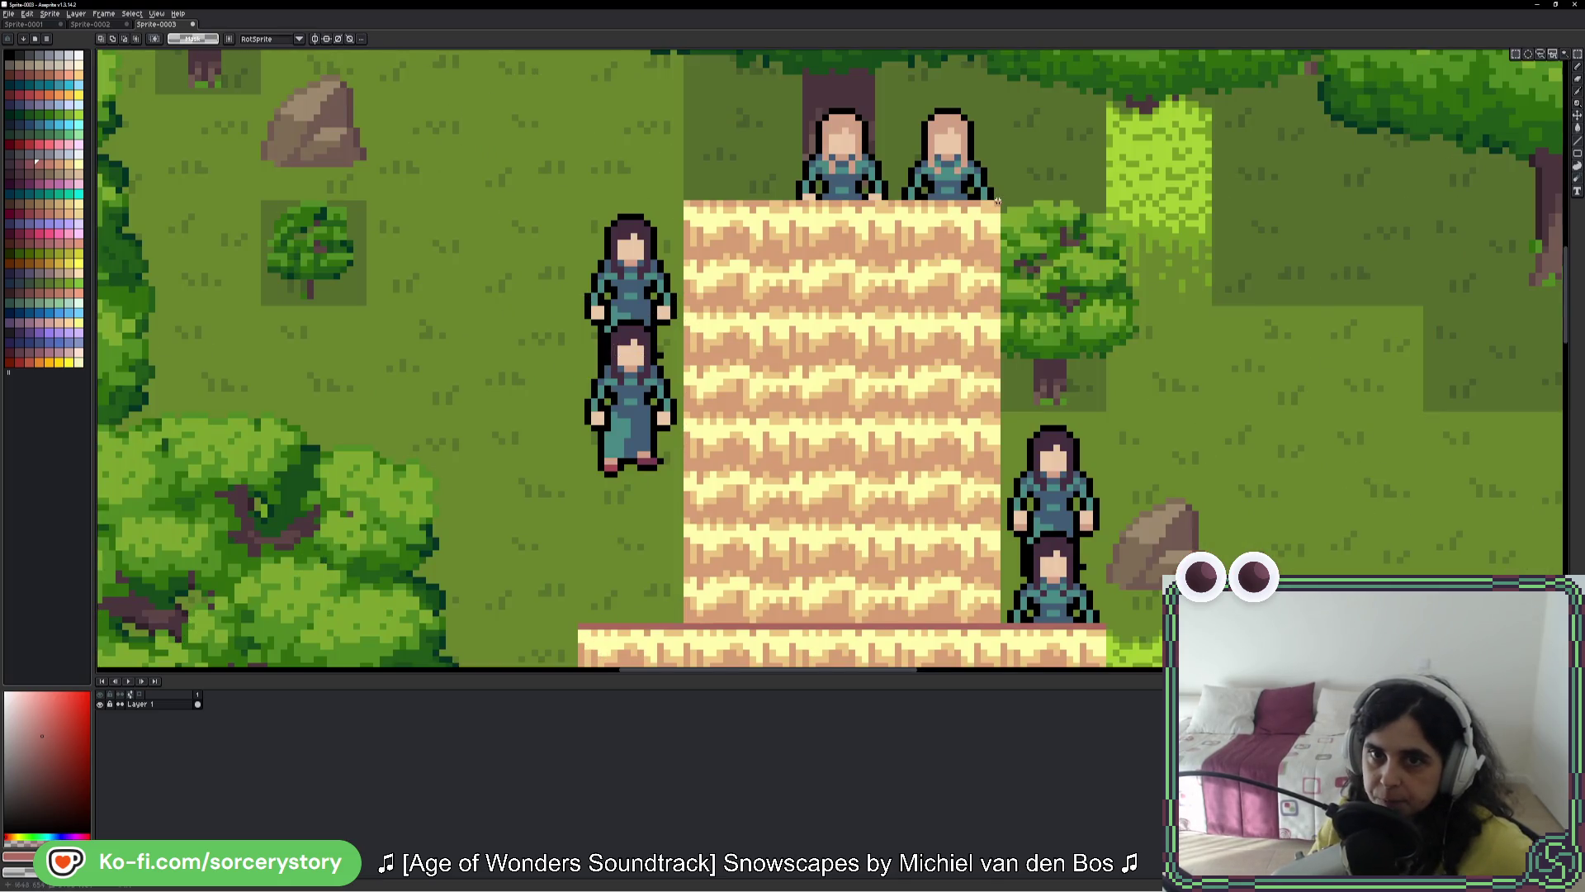
Step: Select the path area and add a new Layer 2 above Layer 1
scroll(998, 201, "up", 2)
mouse_move(997, 202)
left_mouse_down()
mouse_move(104, 660)
mouse_move(367, 151)
left_mouse_up()
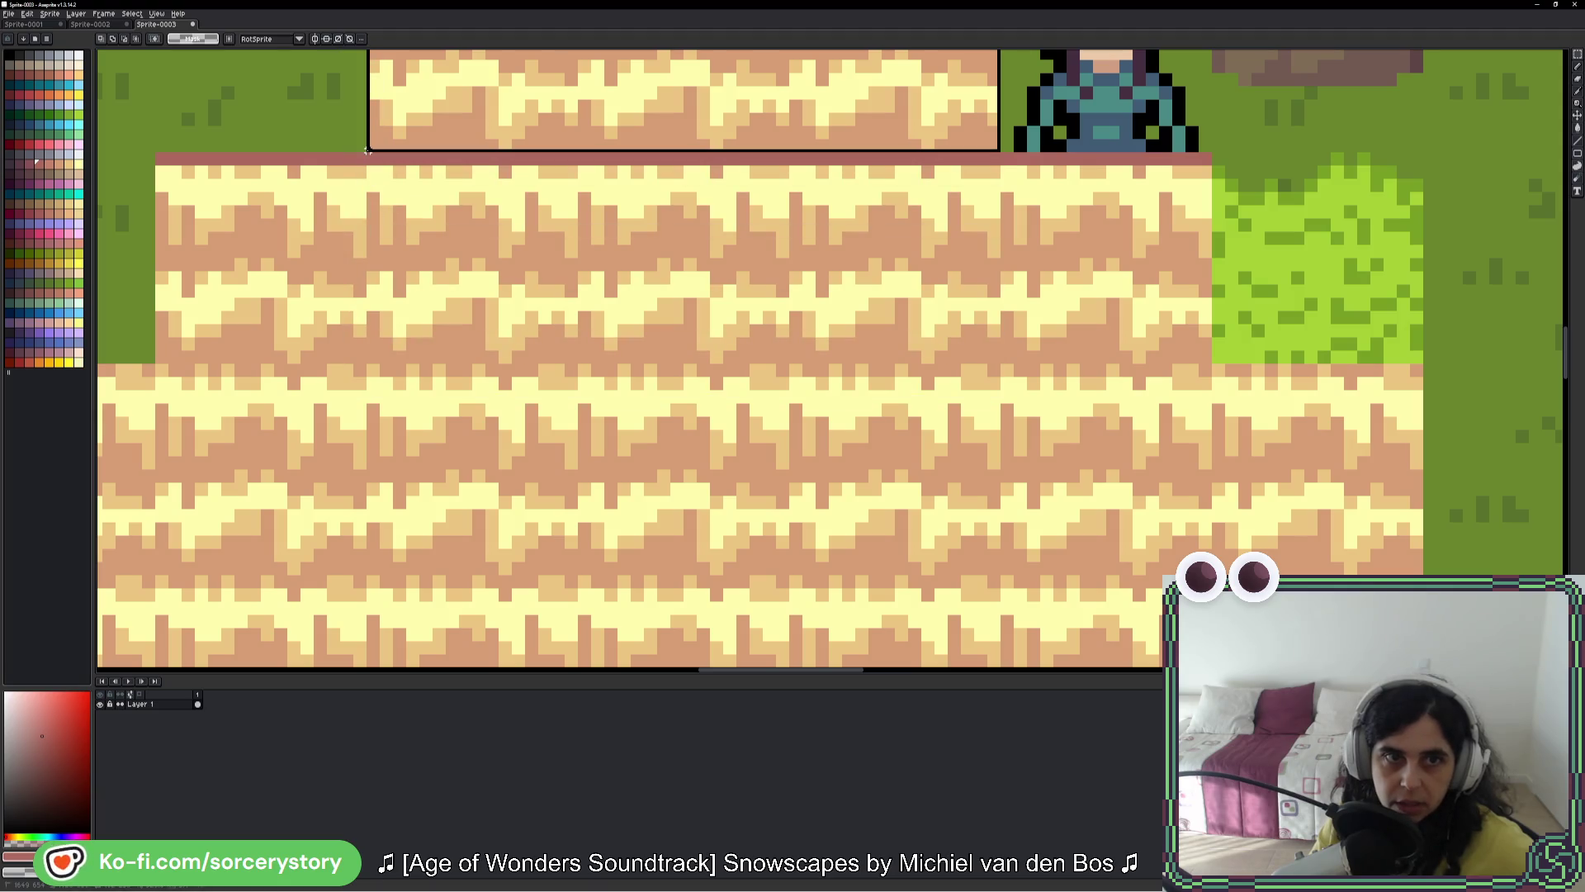
scroll(368, 151, "up", 5)
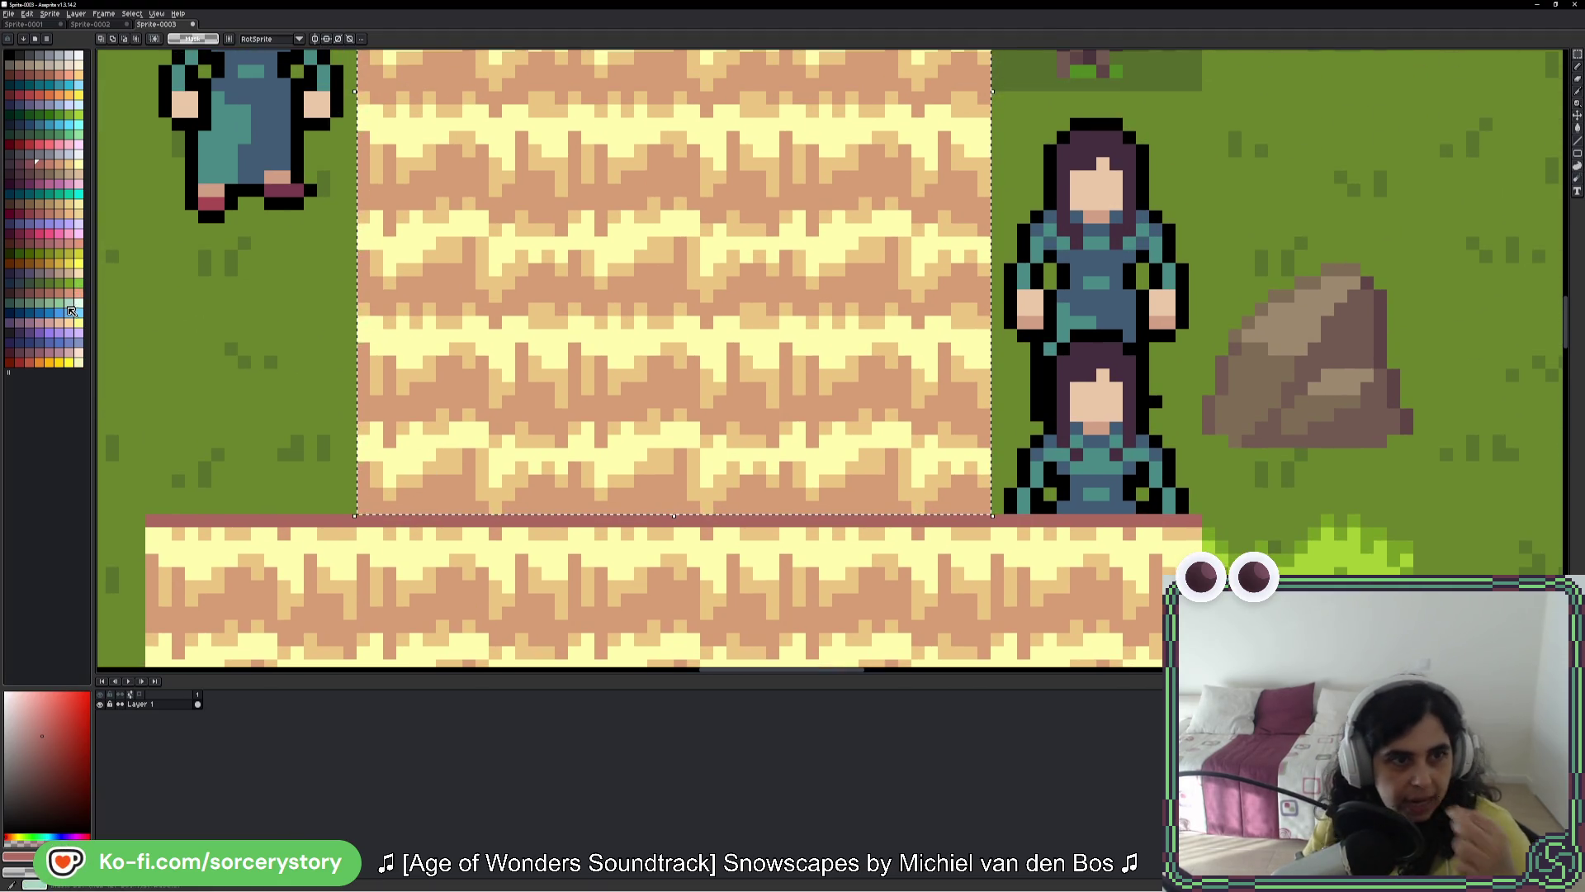
scroll(116, 495, "up", 1)
right_click(163, 708)
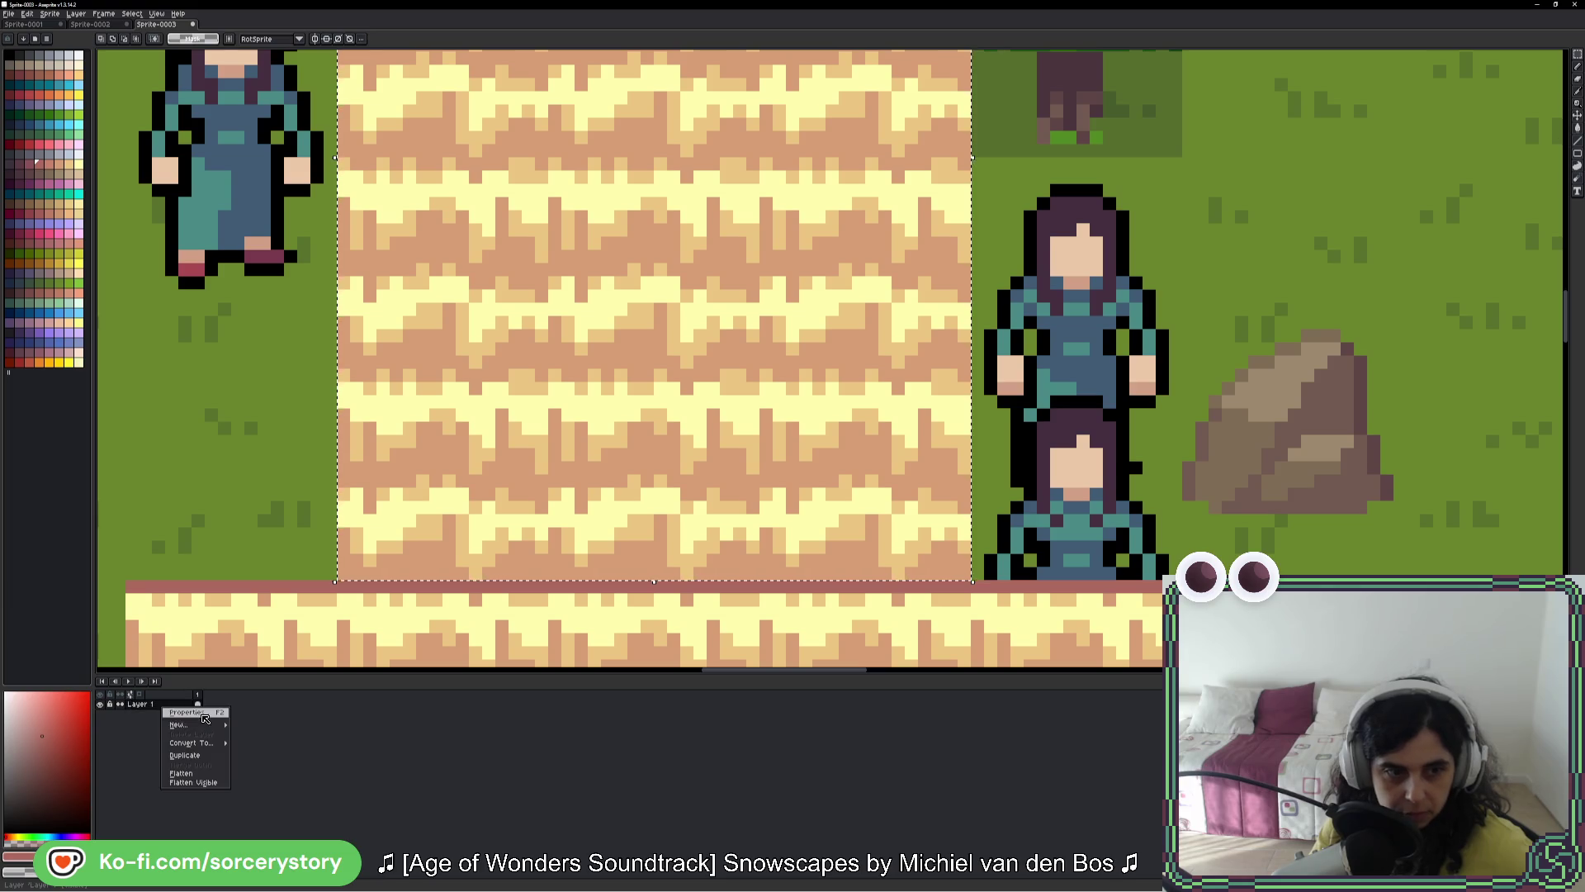
mouse_move(207, 724)
left_click(256, 726)
left_click_drag(491, 411, 478, 554)
Step: Bucket-fill the path area on Layer 2 with lavender
key("g")
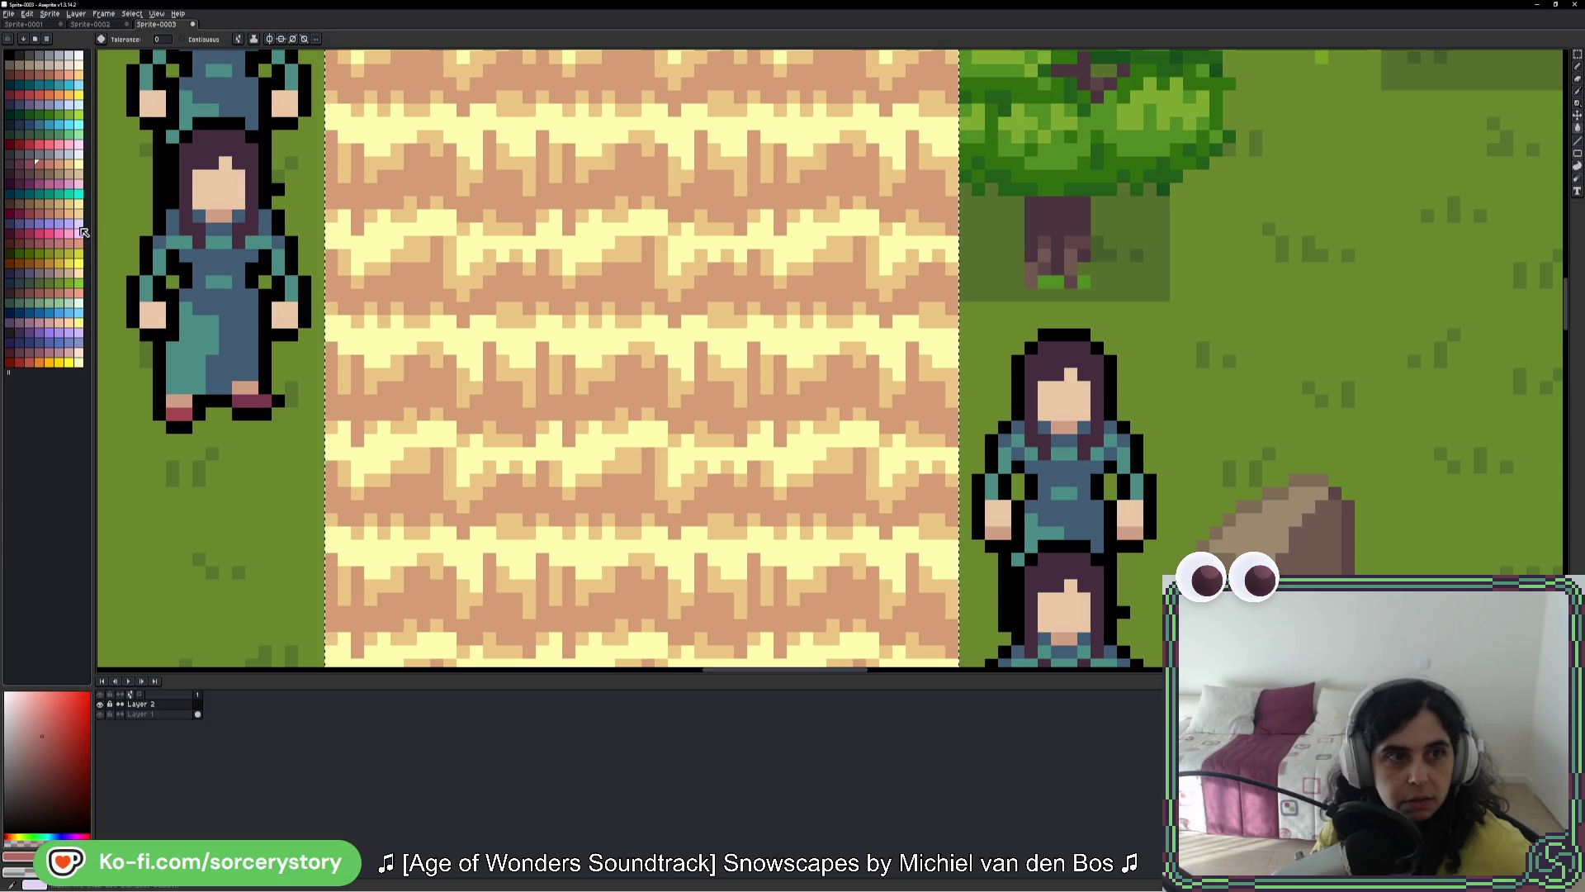
left_click(77, 223)
left_click(537, 268)
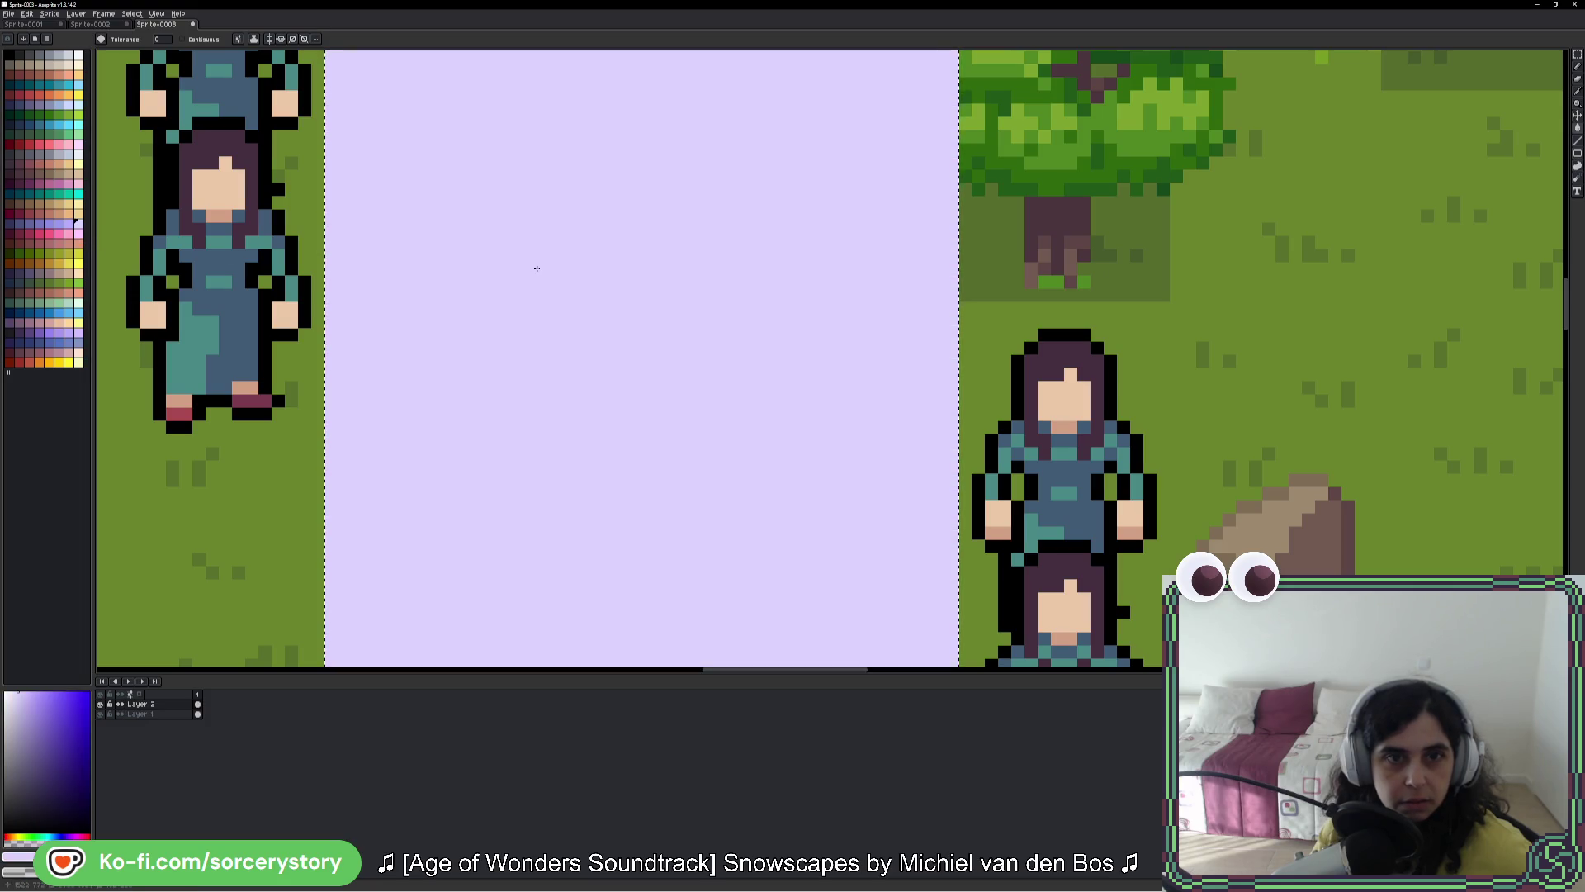
Step: Lower Layer 2's opacity to near zero so the sand texture shows through
double_click(189, 706)
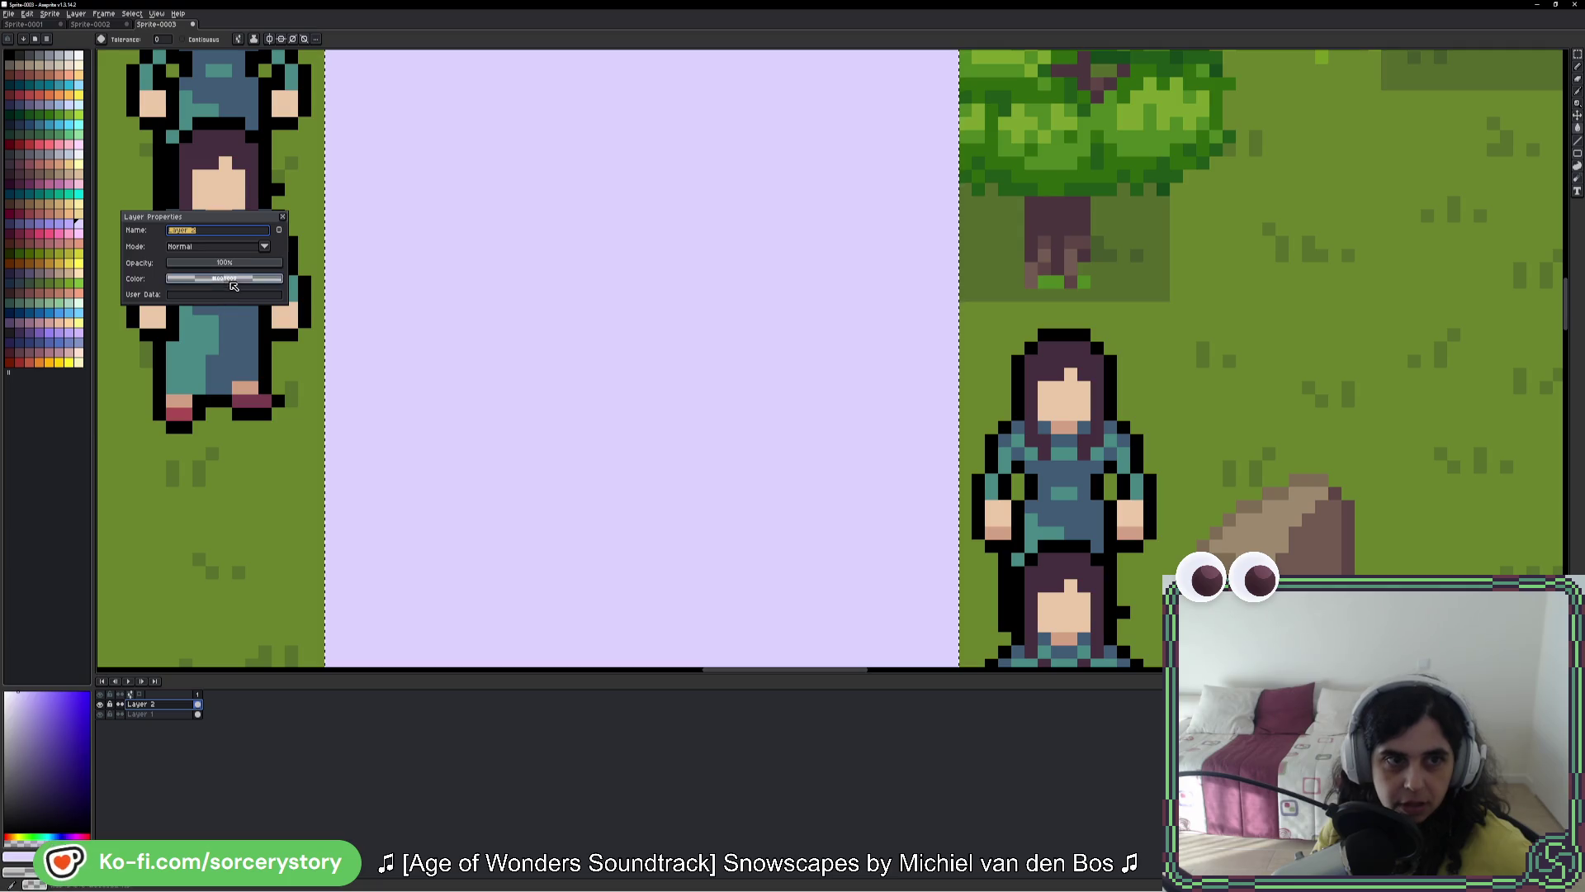
left_click(184, 265)
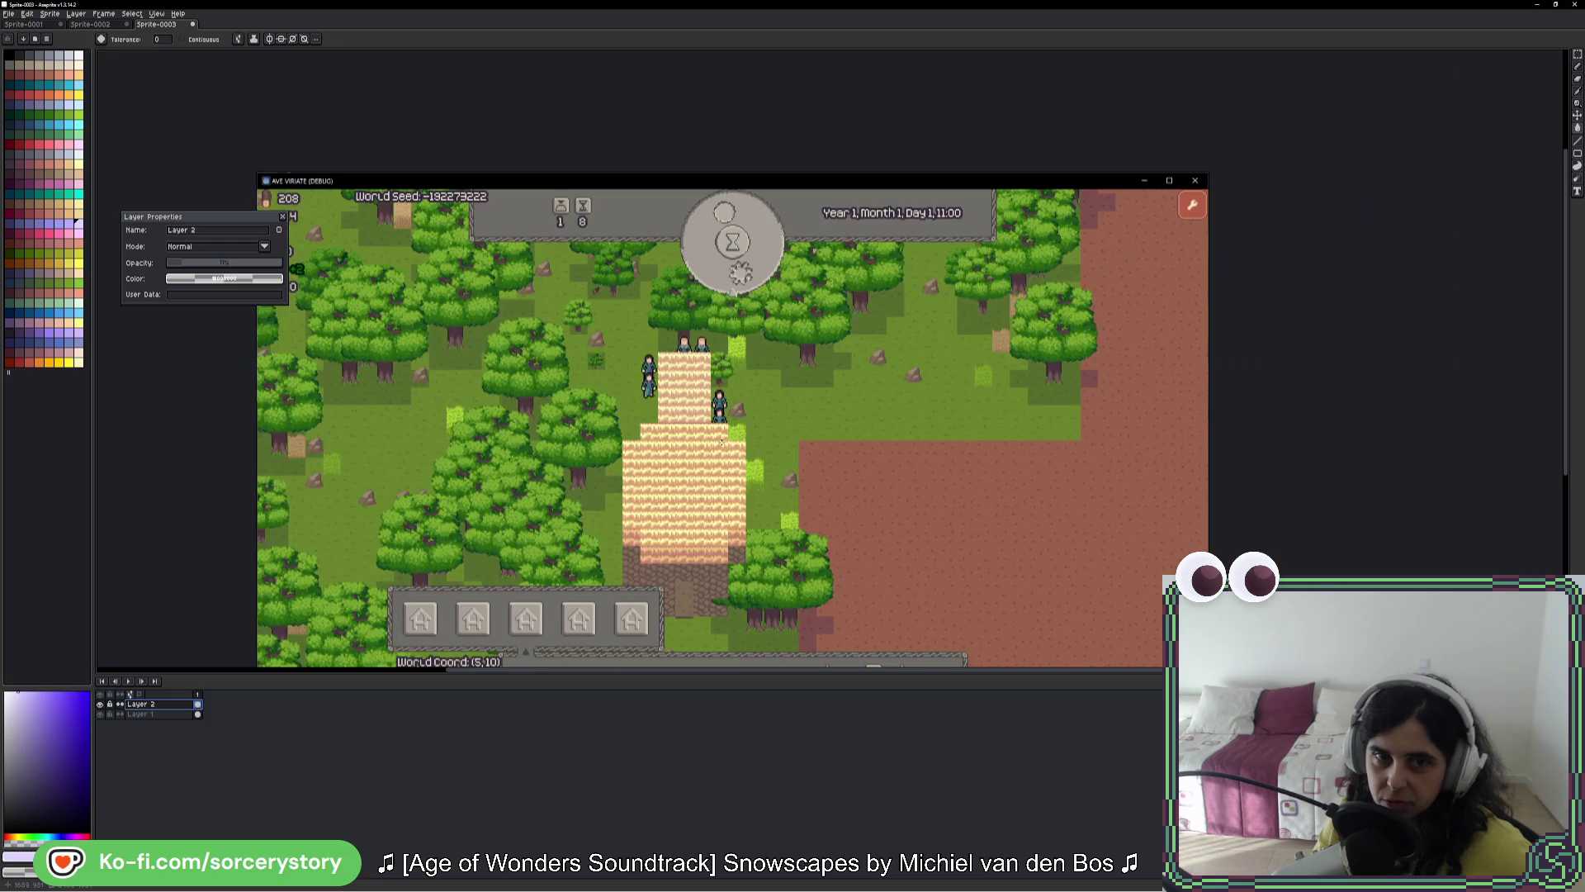
left_click(200, 262)
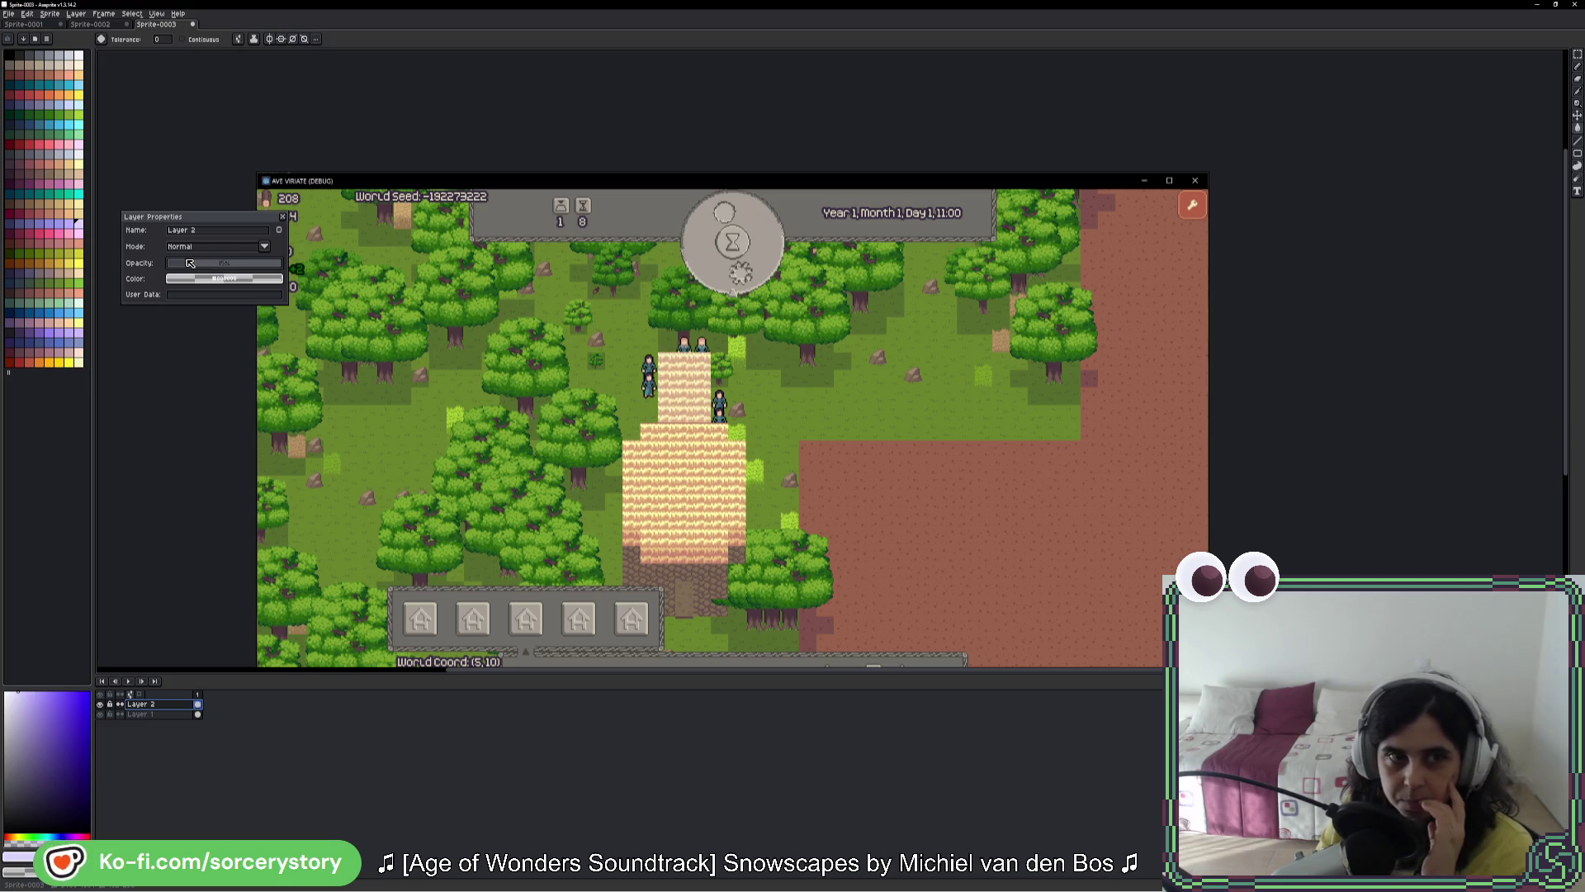
scroll(691, 357, "up", 3)
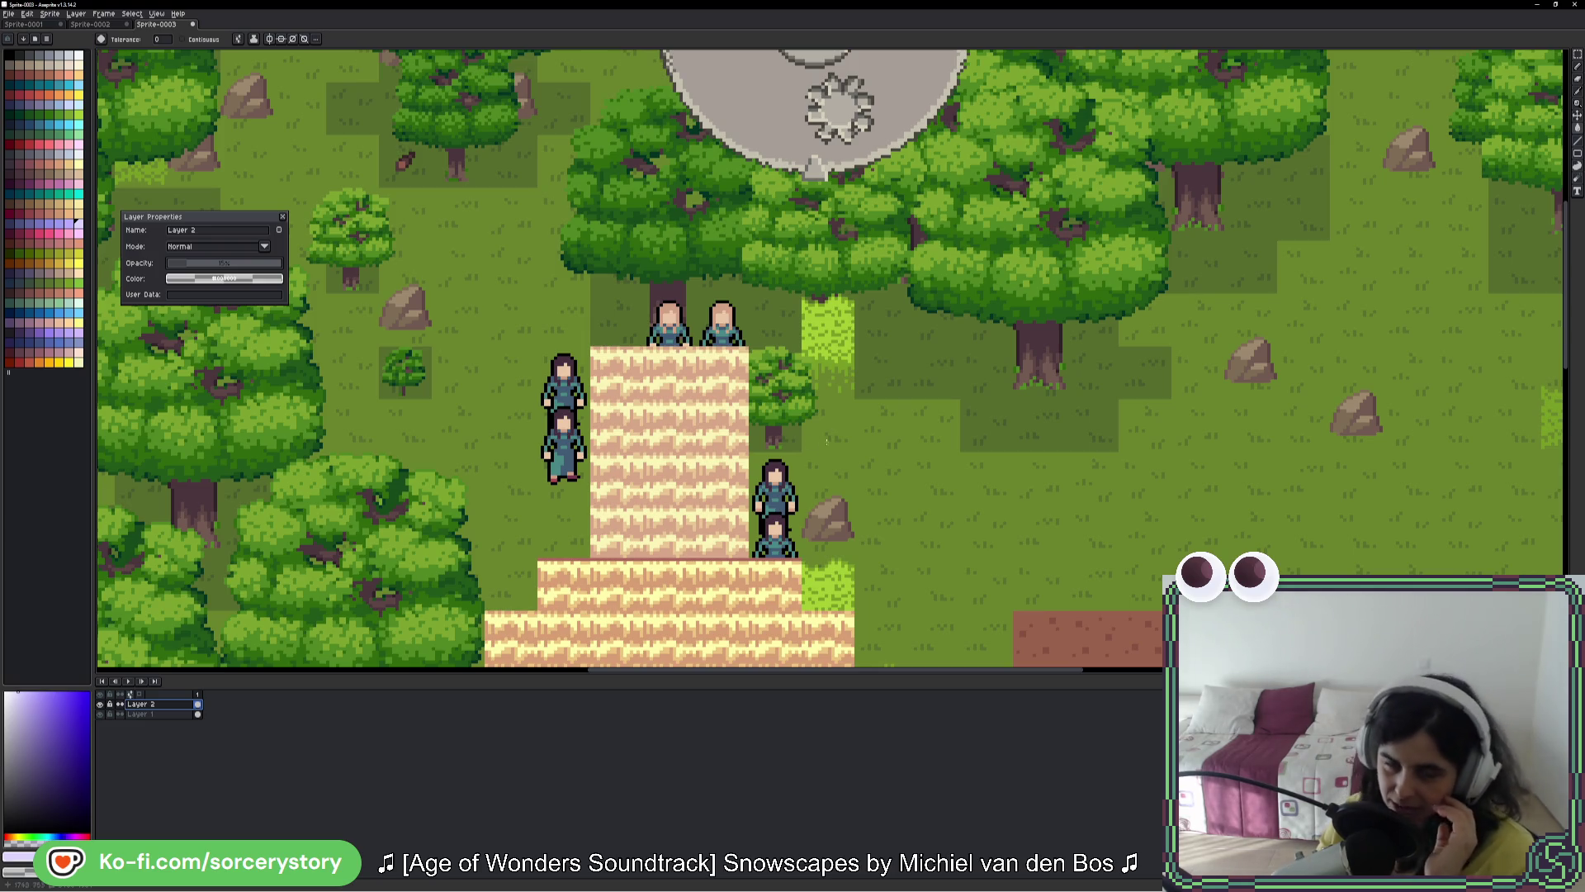
mouse_move(969, 588)
left_mouse_down()
mouse_move(945, 354)
mouse_move(907, 429)
left_mouse_up()
scroll(945, 354, "down", 2)
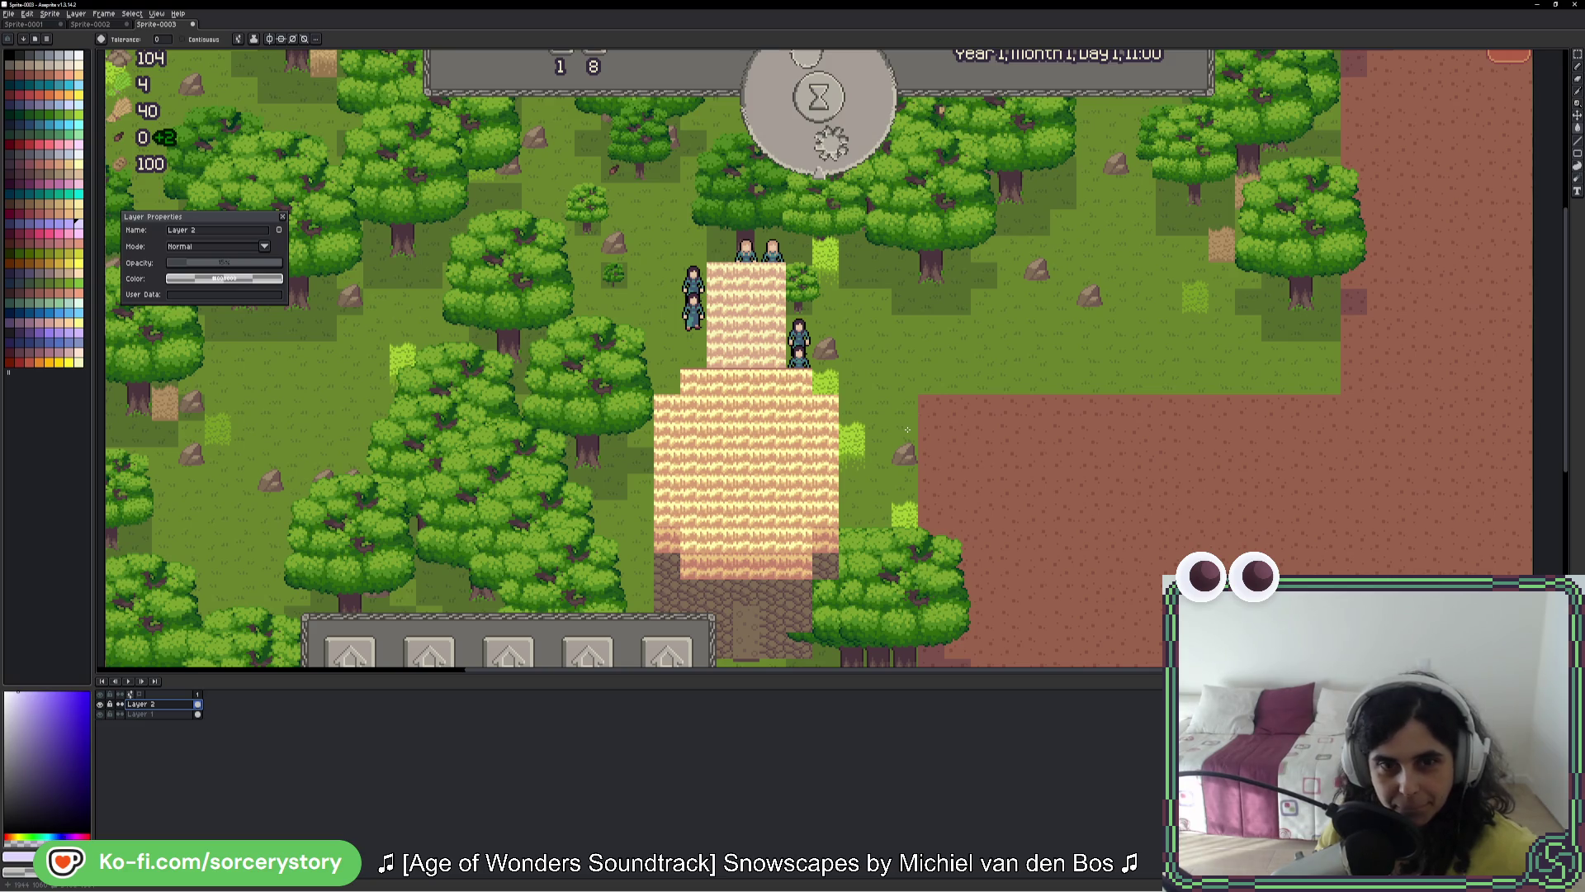
left_click_drag(767, 344, 776, 382)
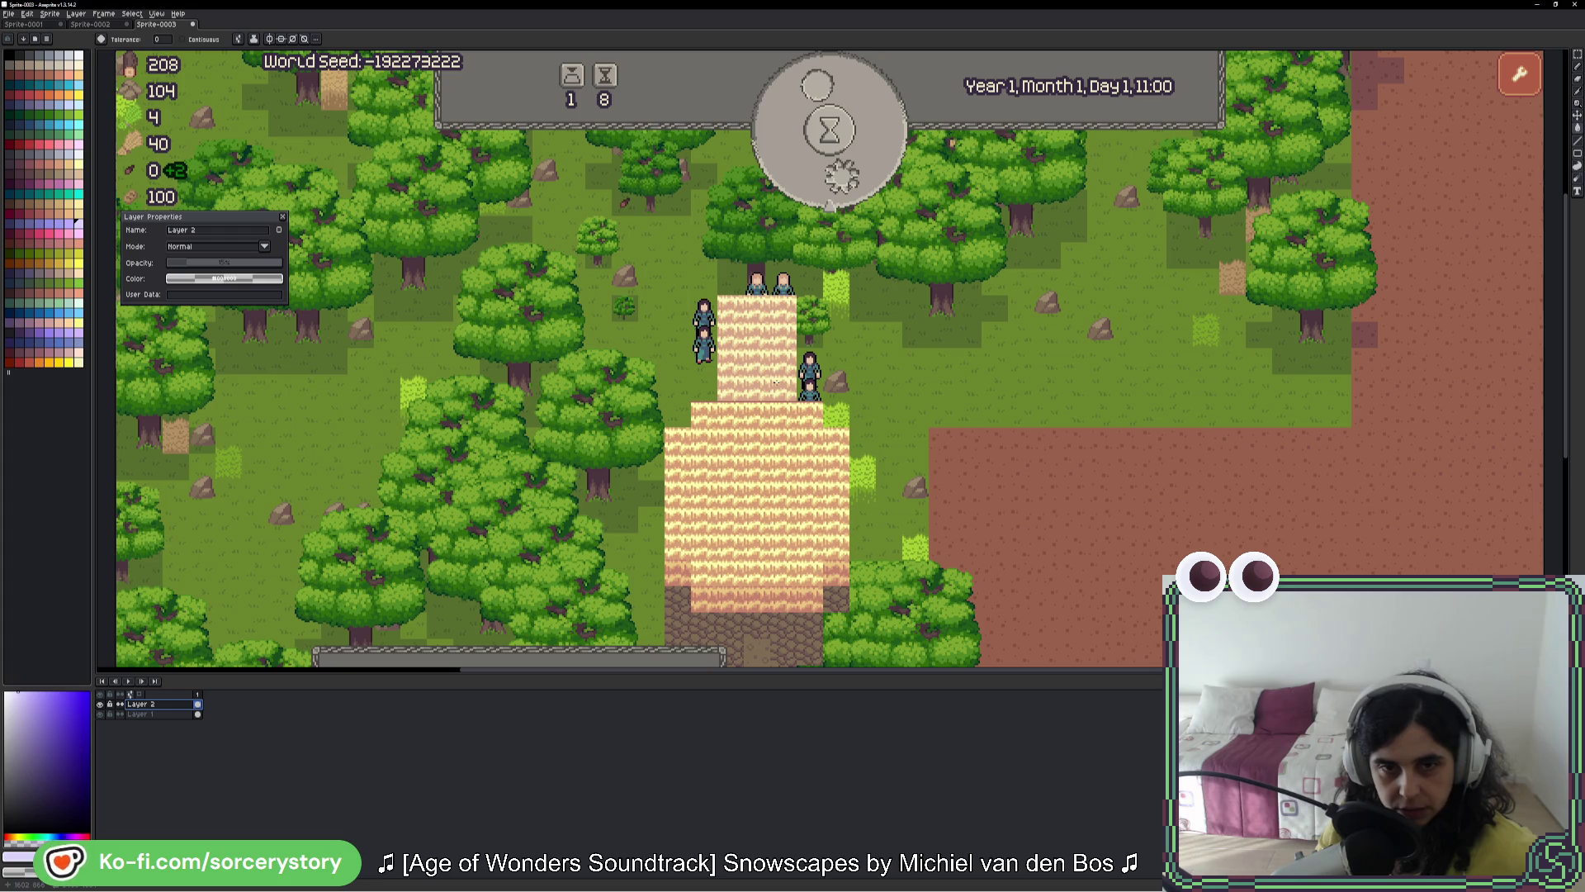
Step: Switch to the Sprite-0002 document tab
left_click(98, 25)
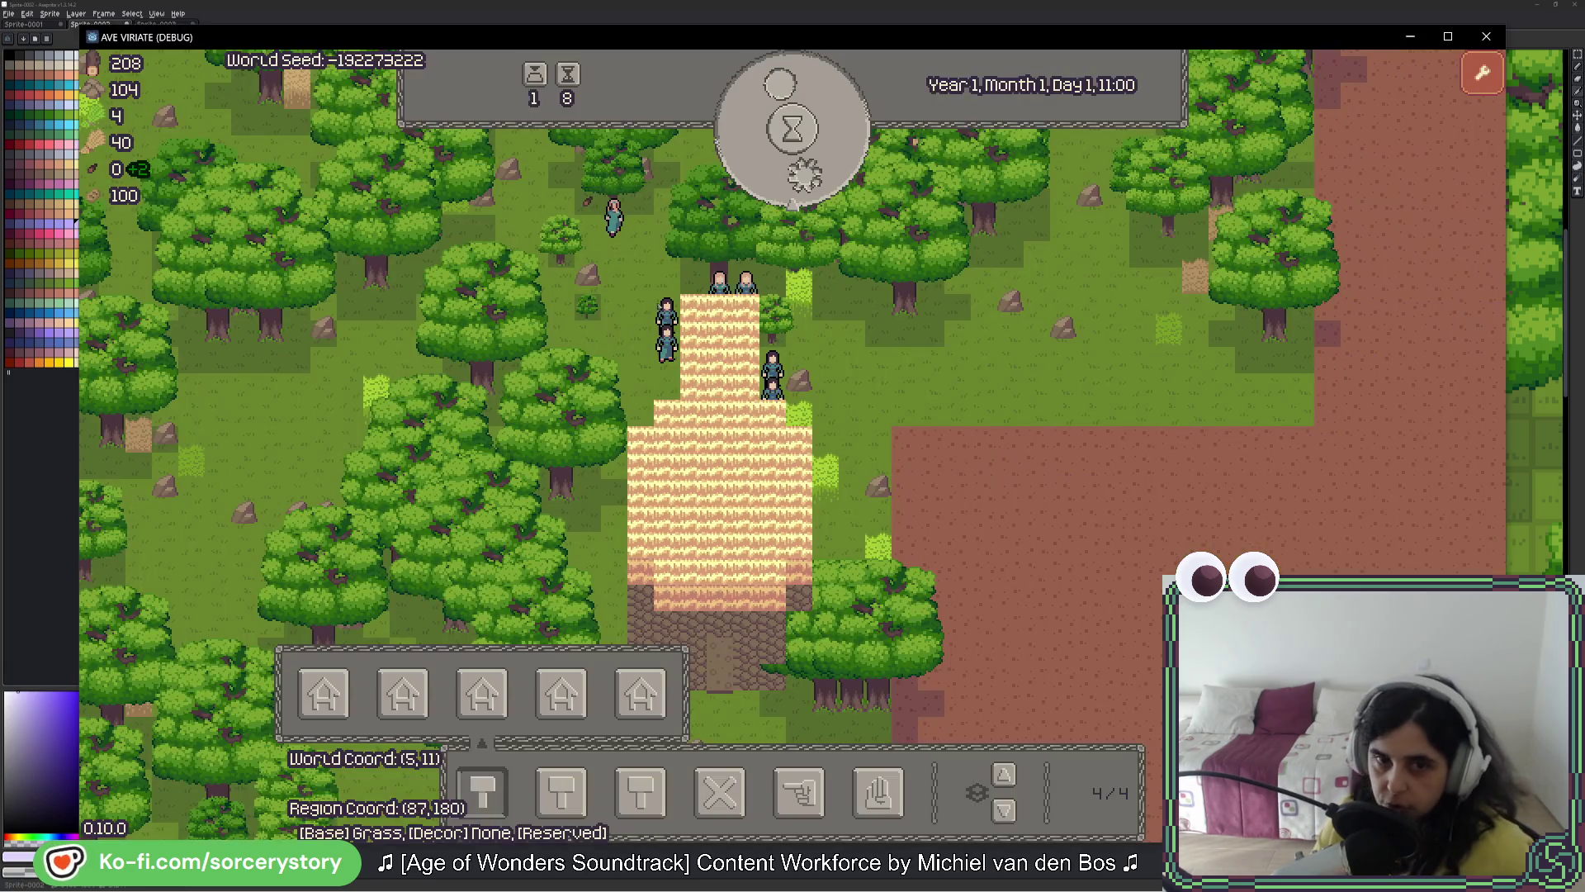
Step: Pan the game map, hide then restore the house roof to 4/4, and return to Aseprite
key("s")
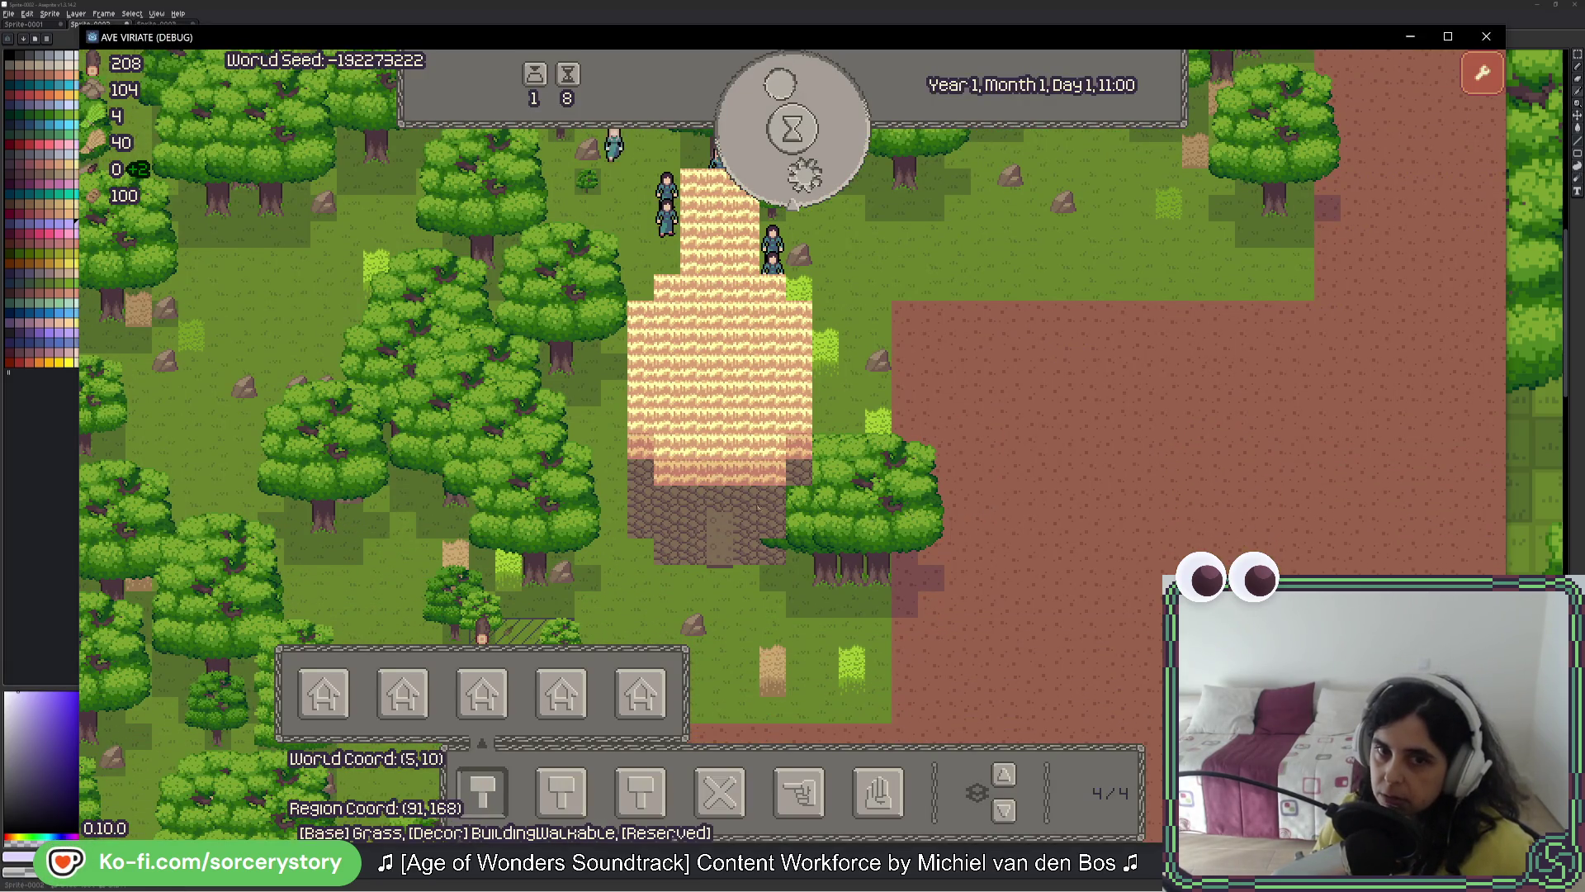
key("w")
key("a")
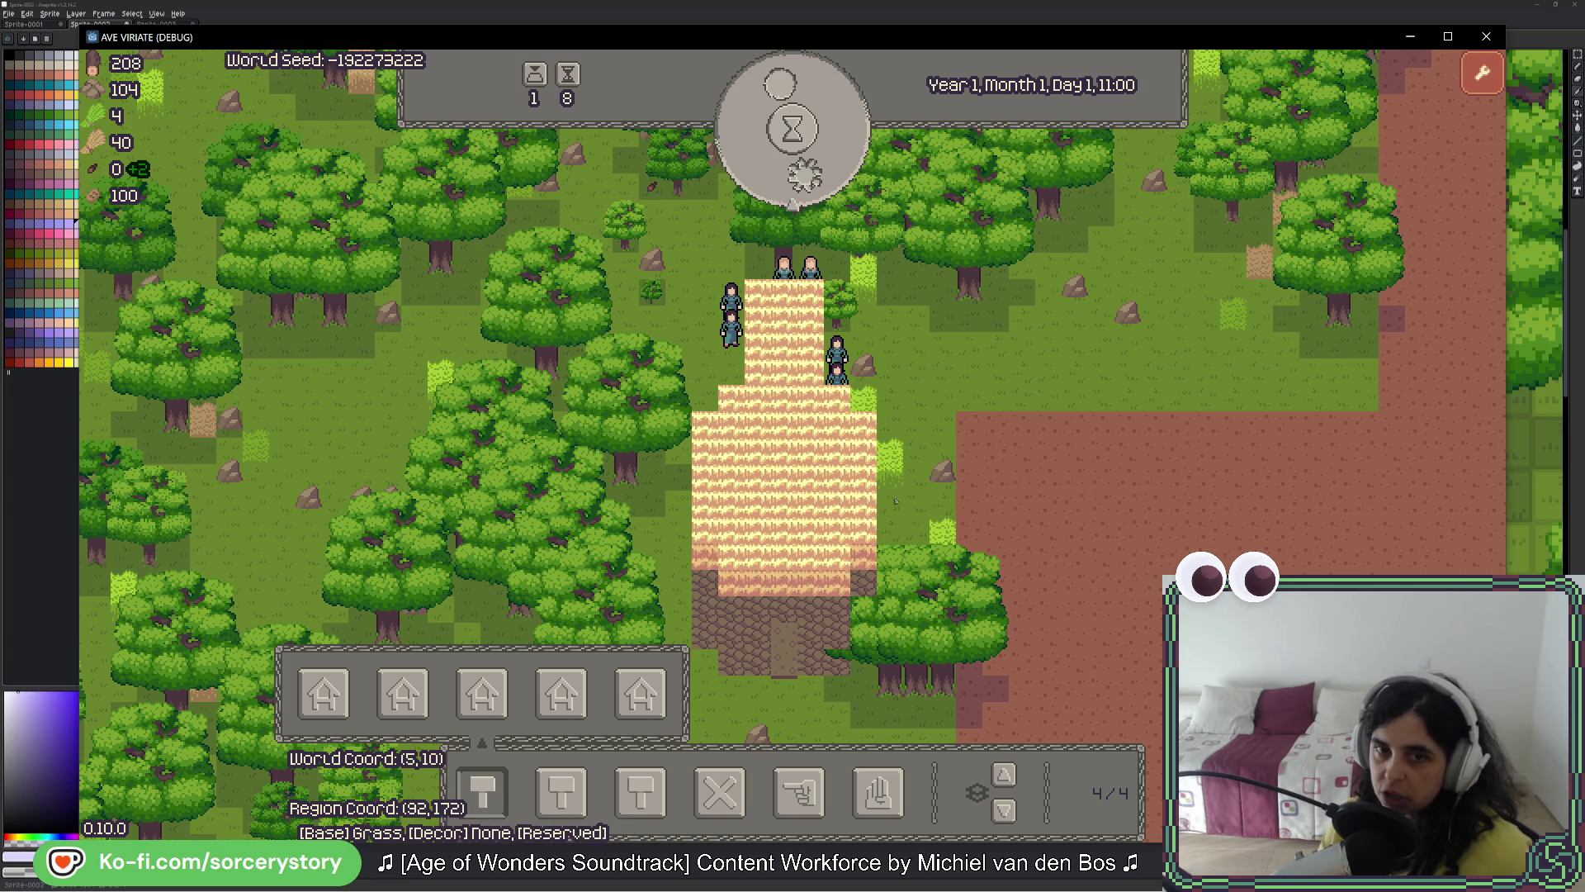
key("Down")
key("Down")
key("Down")
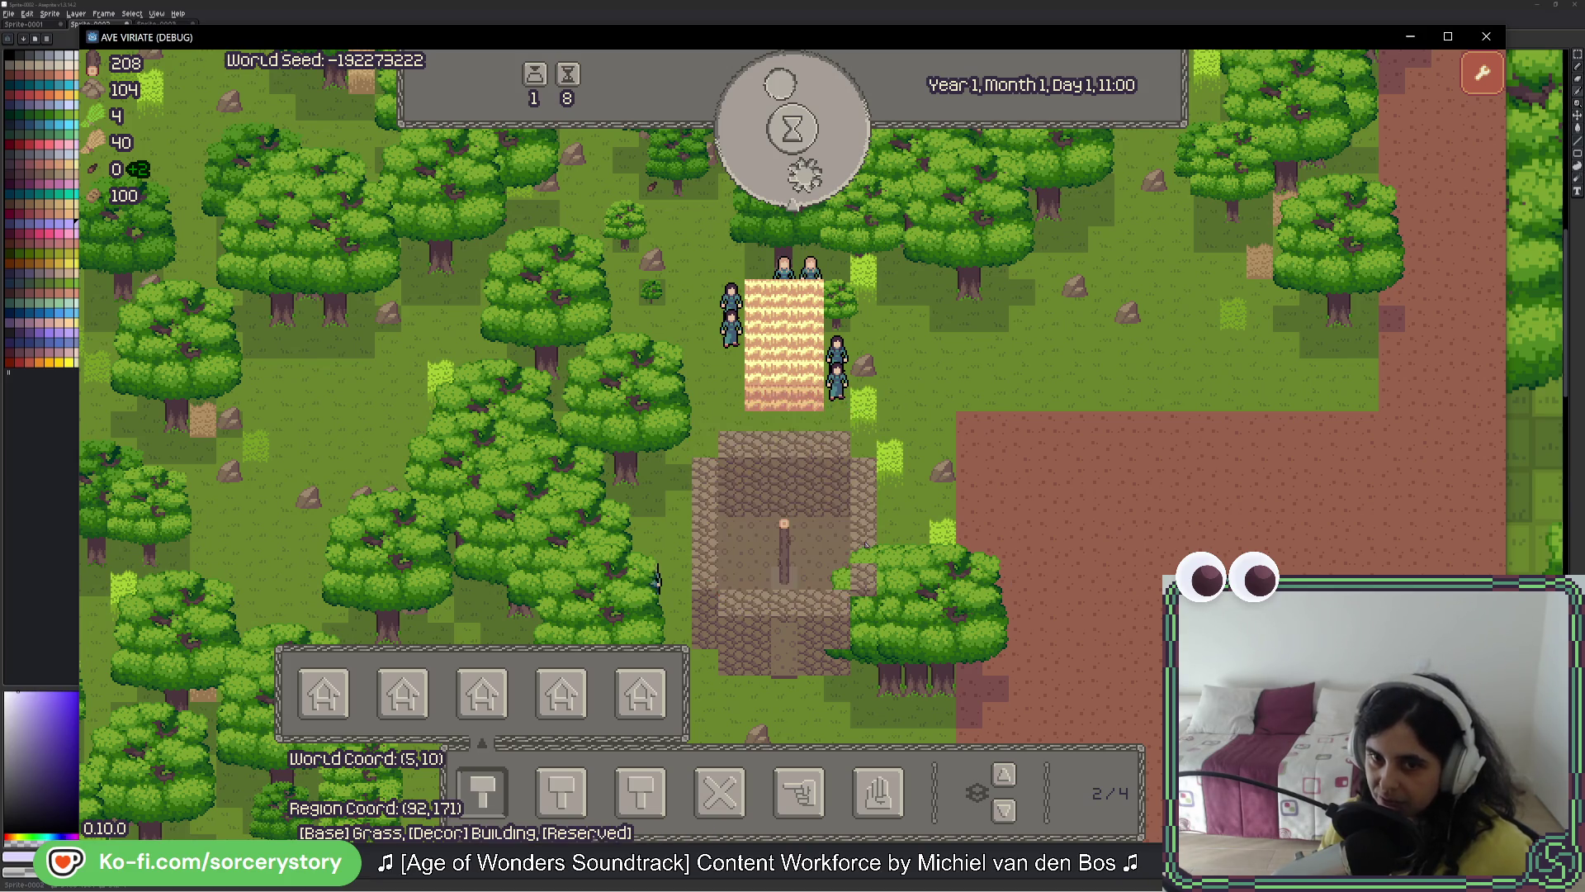
key("Up")
key("Up")
key("Up")
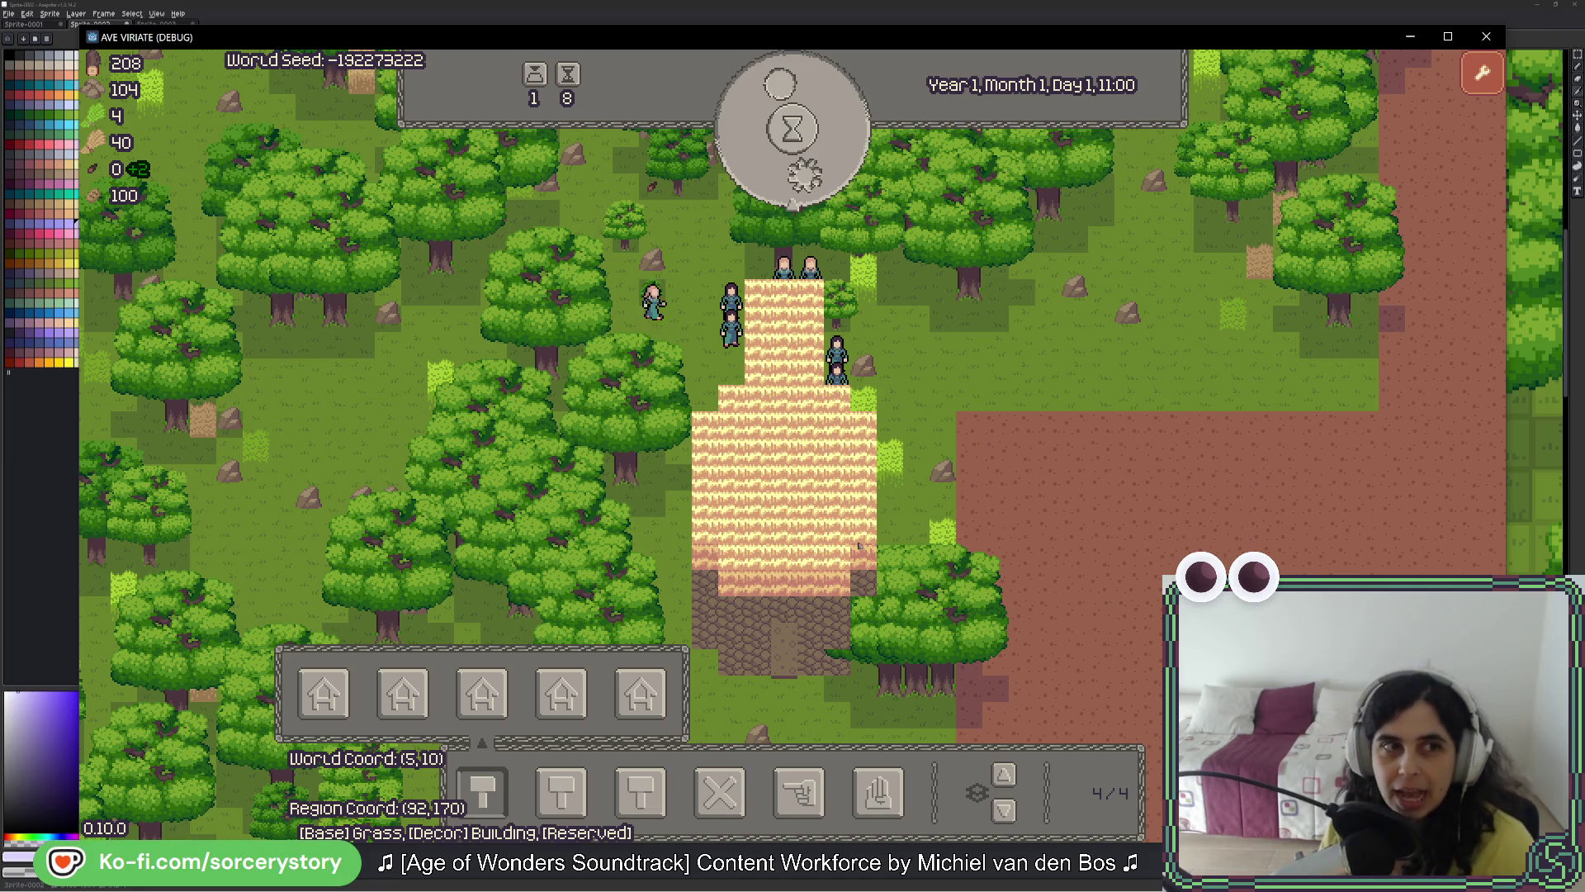
left_click(69, 43)
key("g")
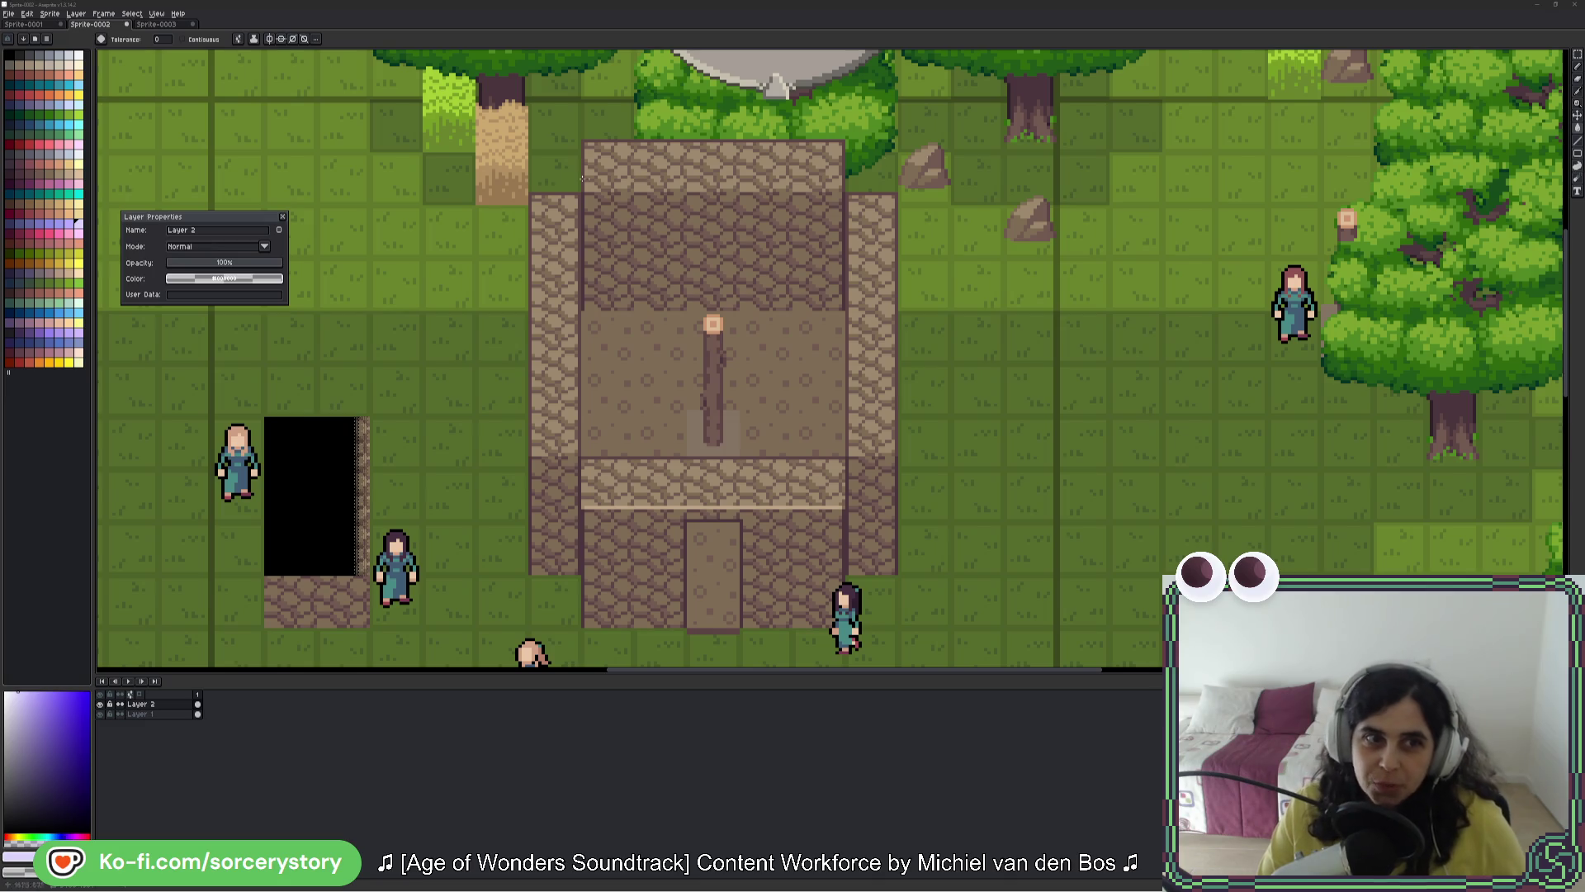
Step: Close the Layer Properties dialog and zoom out over the Sprite-0002 village screenshot
left_click(282, 217)
left_click_drag(735, 142, 745, 209)
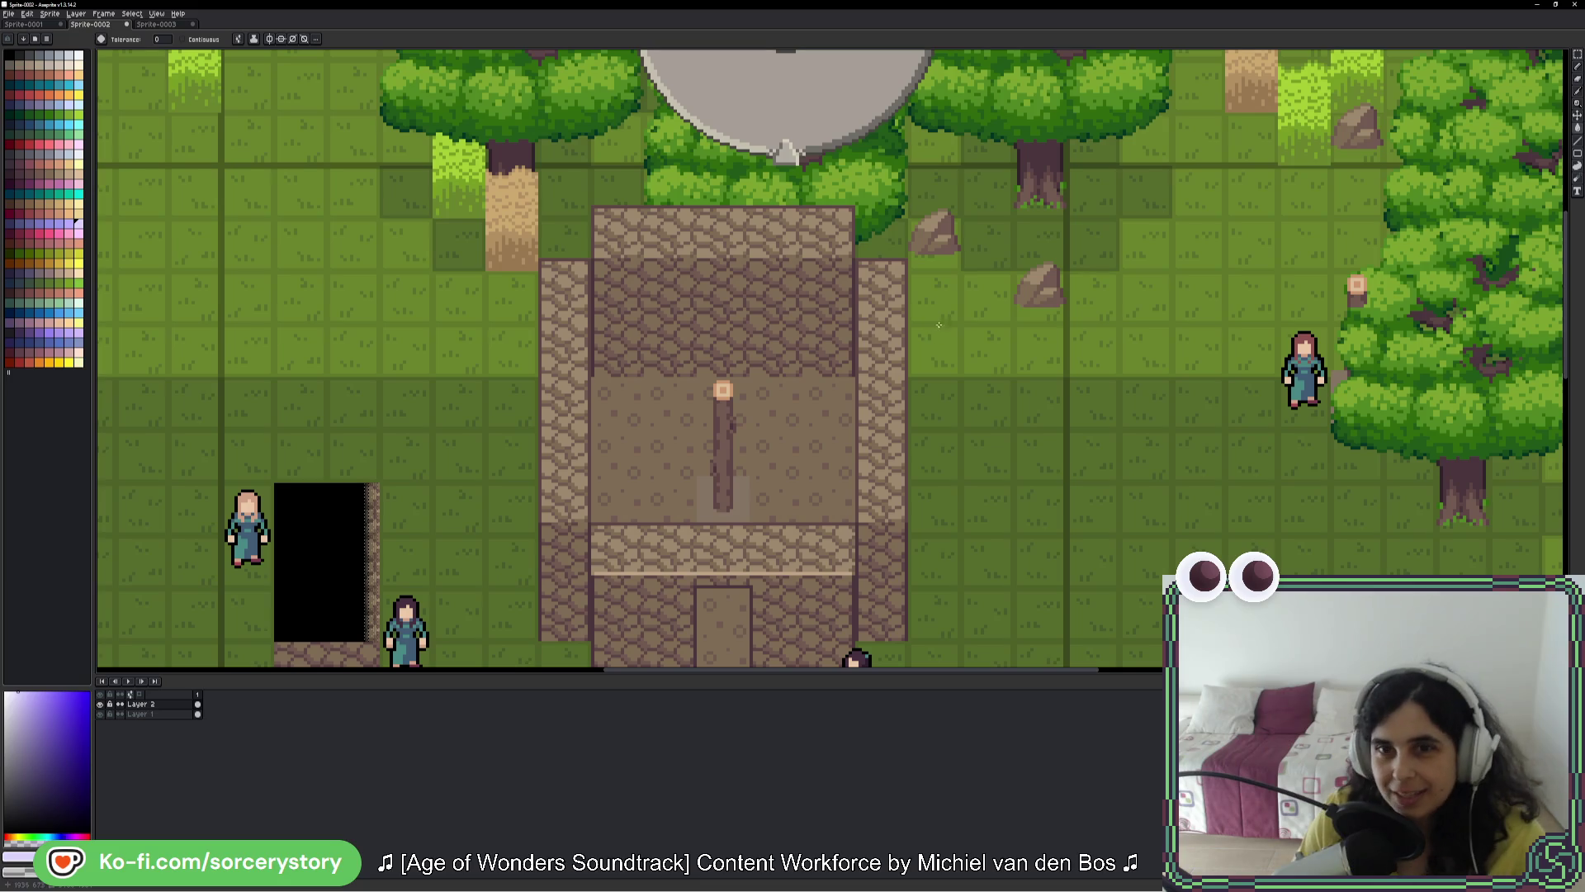
scroll(938, 324, "up", 3)
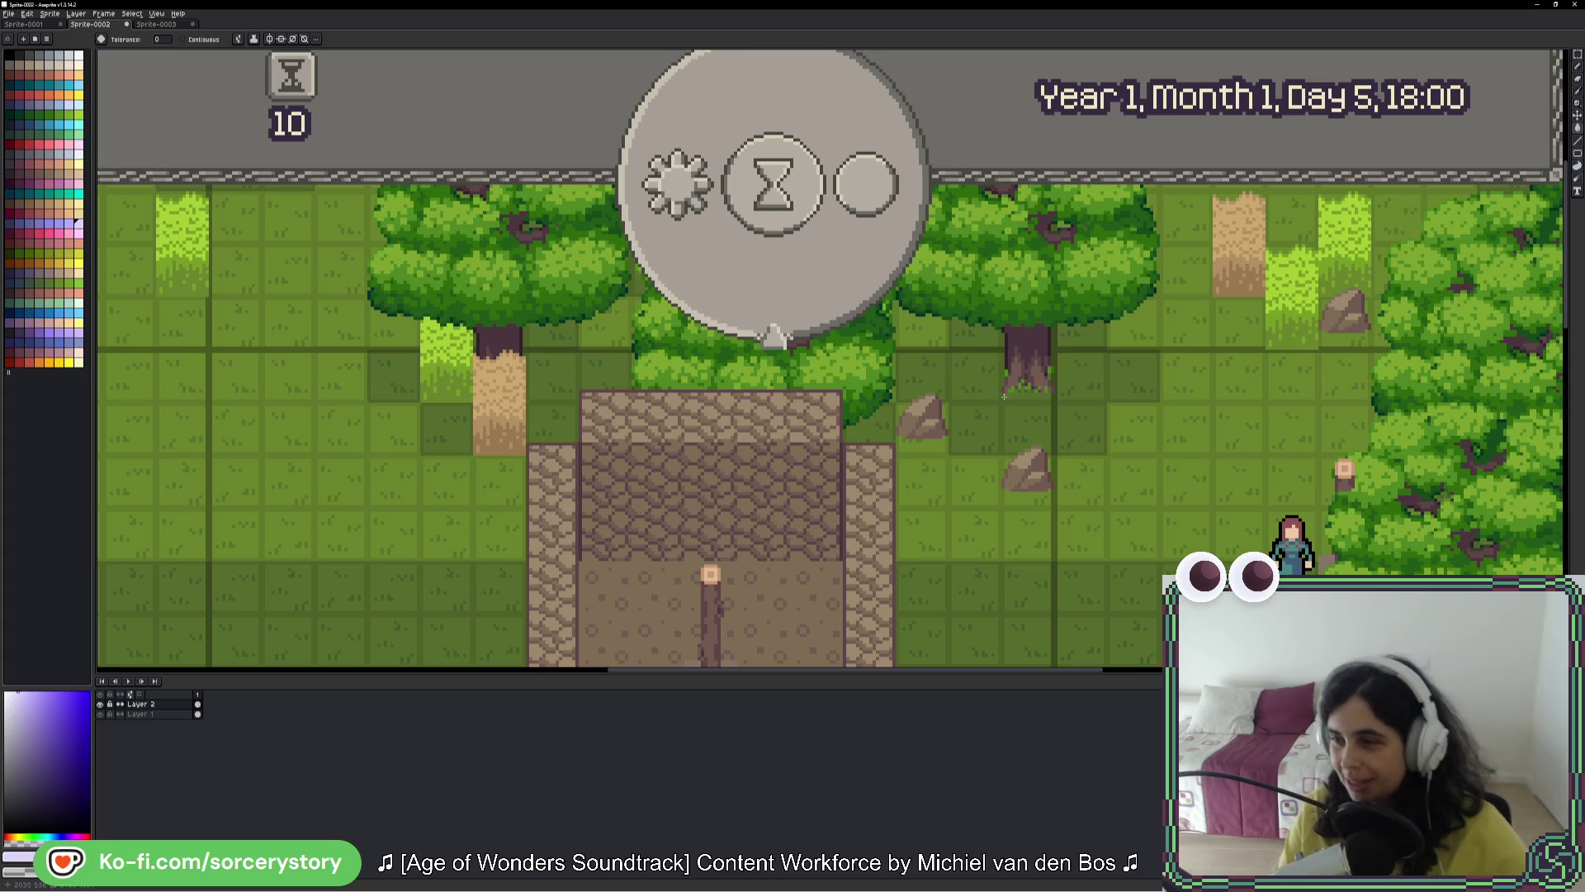
scroll(1029, 511, "down", 3)
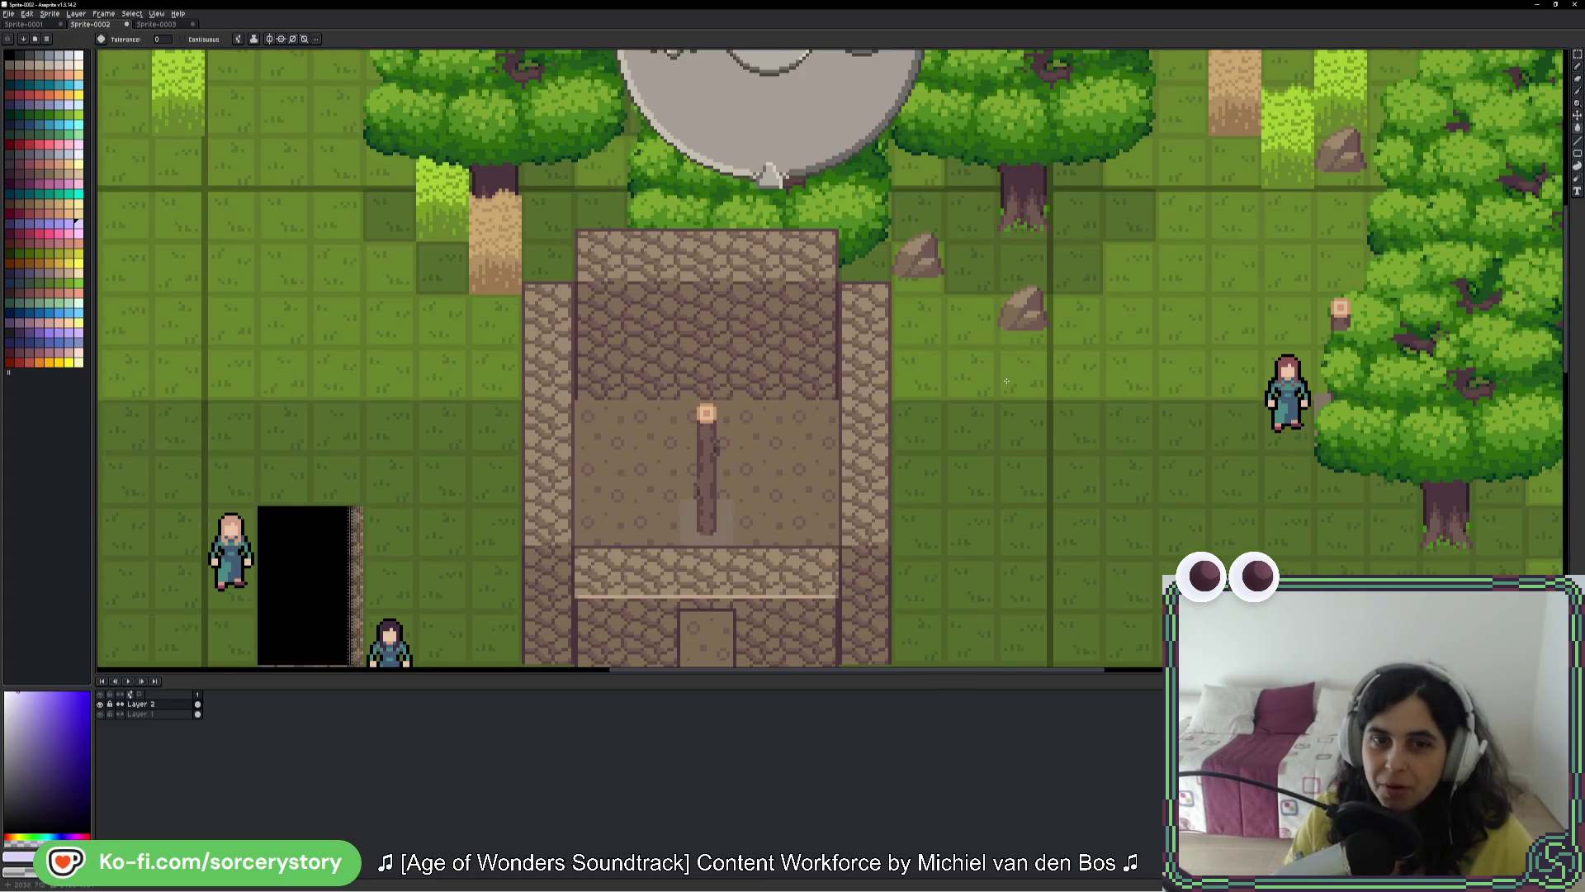
scroll(1030, 512, "down", 2, "ctrl")
scroll(1001, 380, "up", 1, "ctrl")
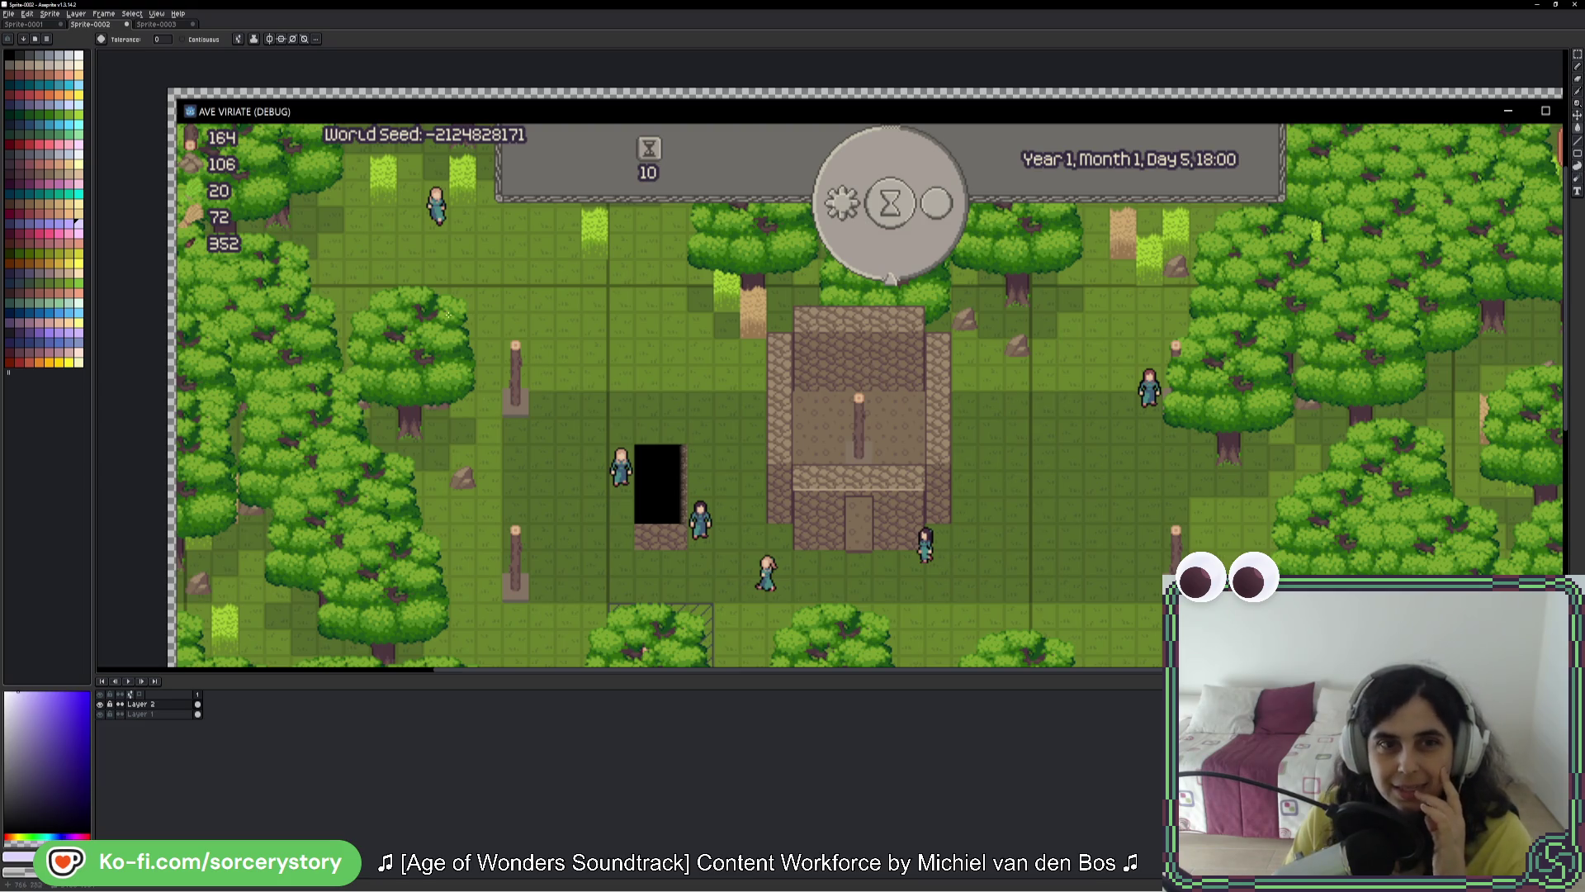
left_click(37, 24)
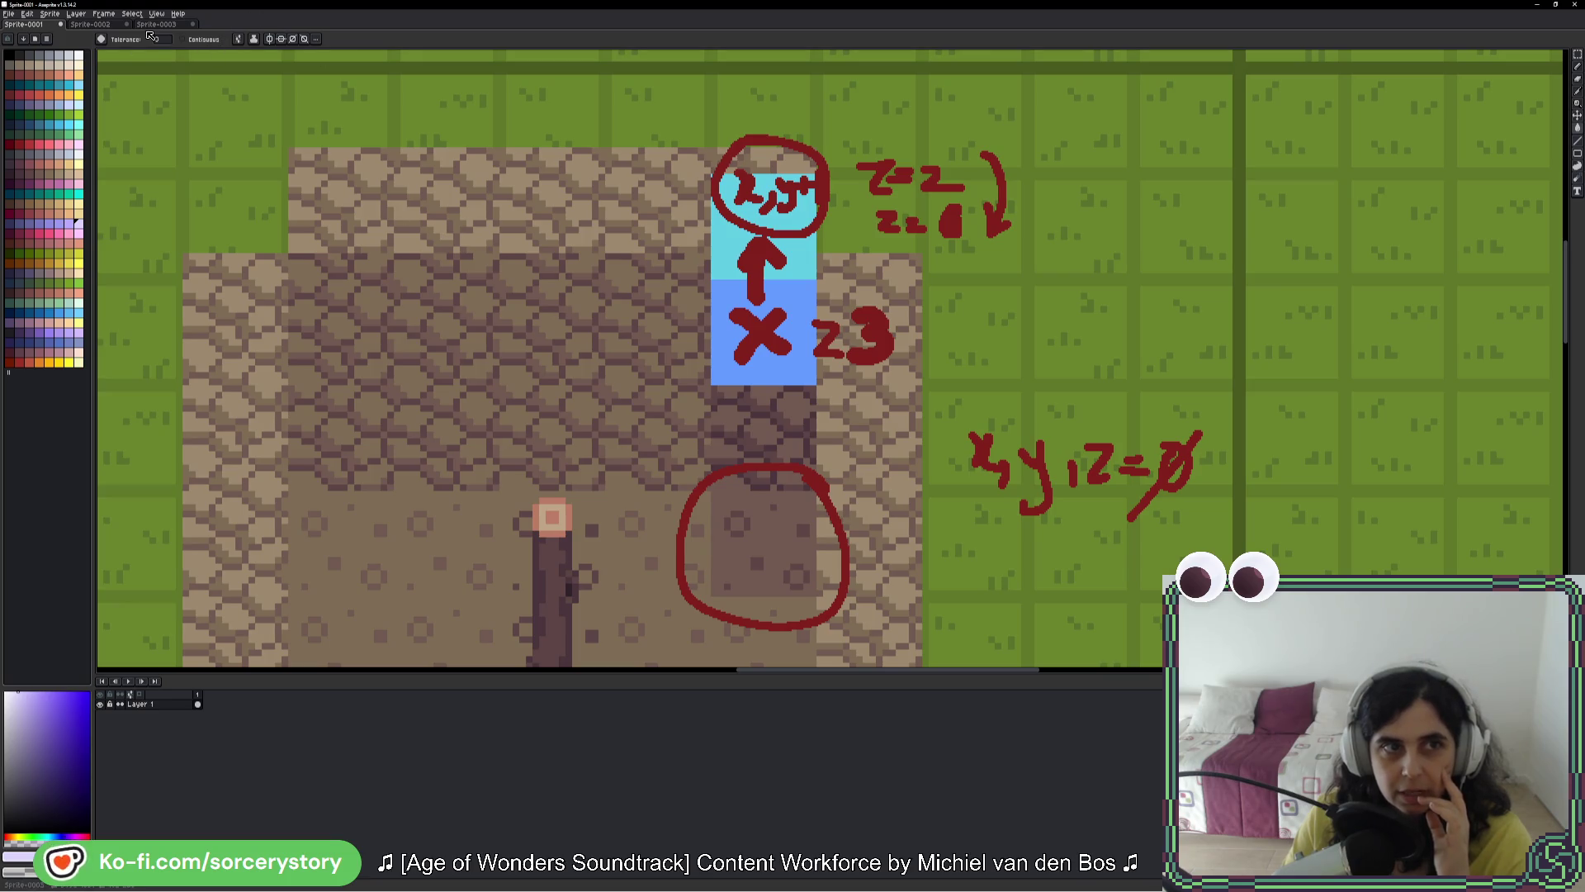
left_click(157, 25)
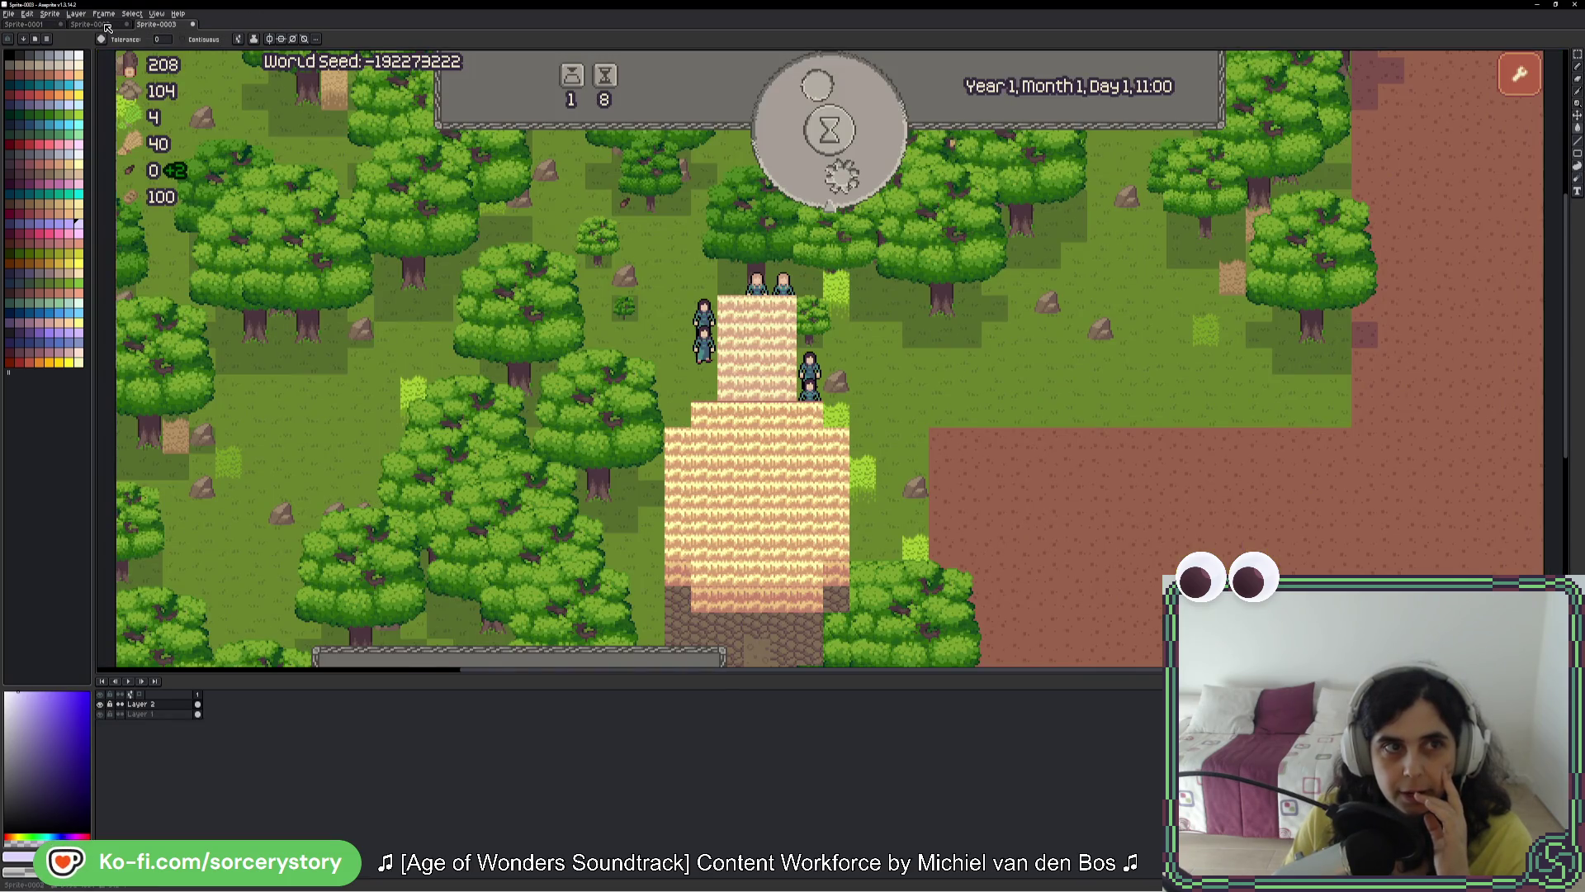
left_click(107, 25)
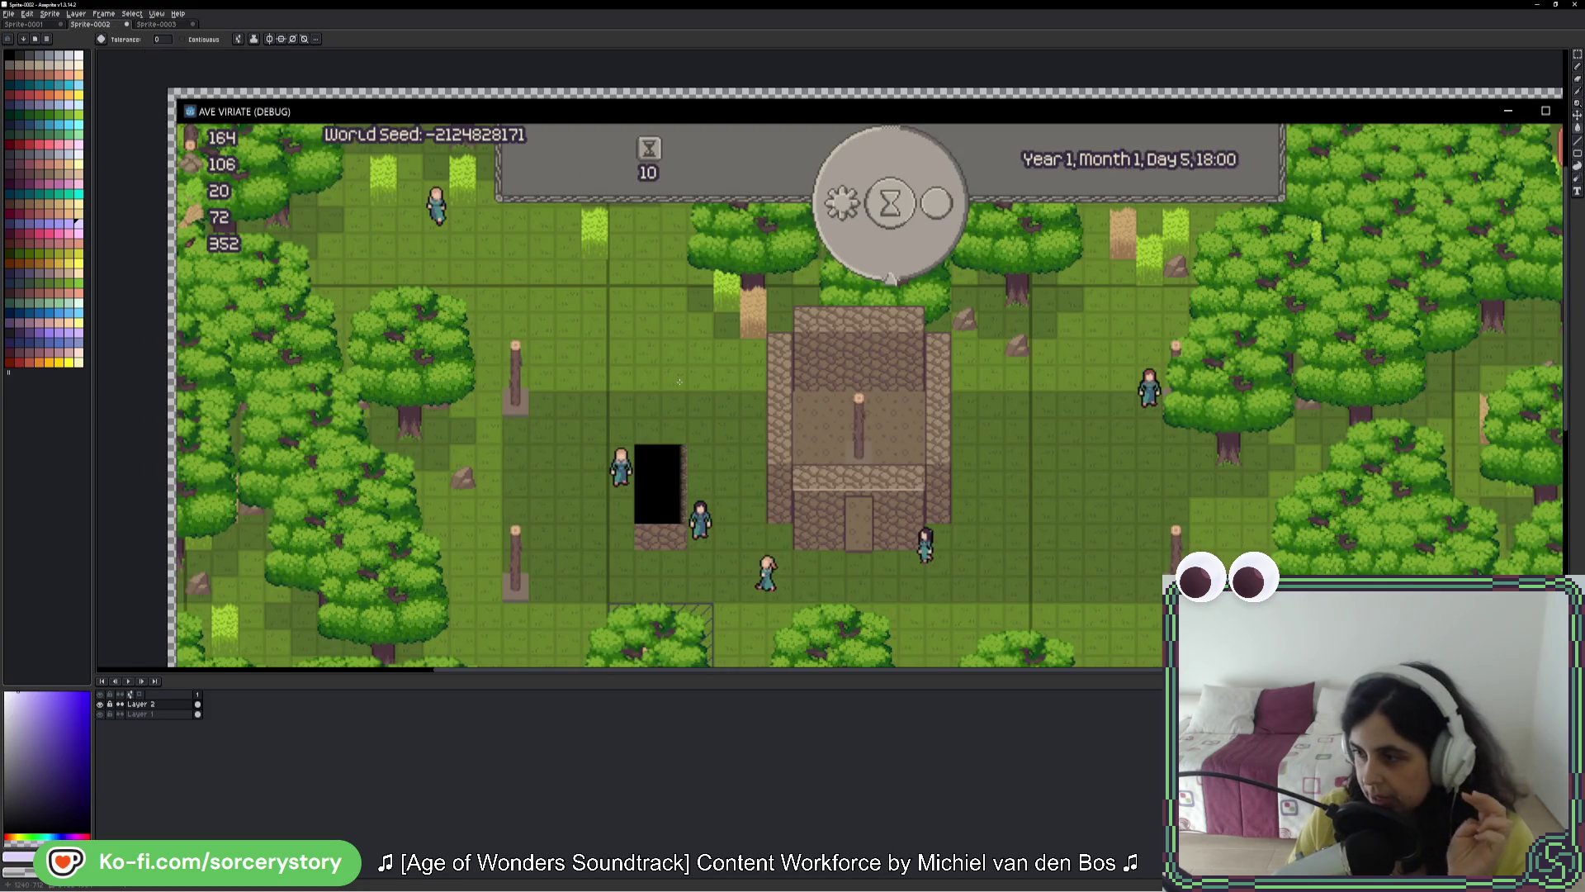